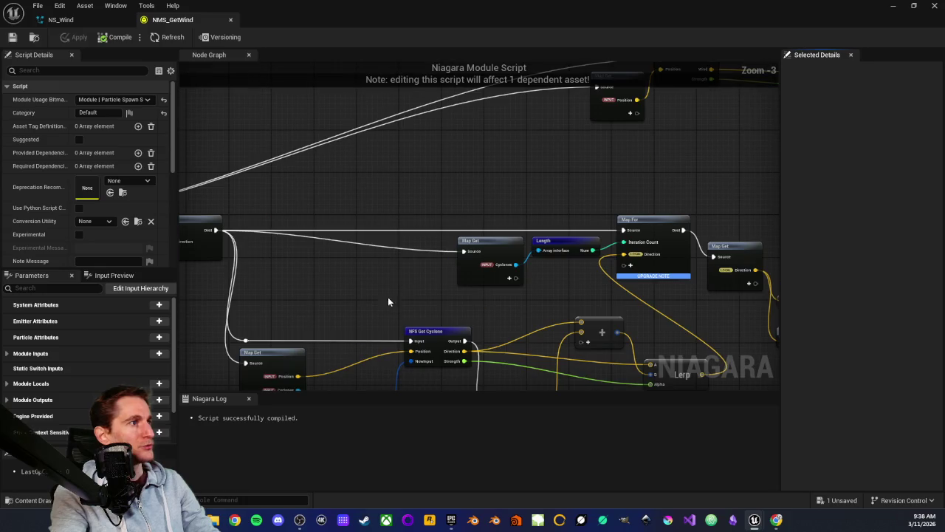
Step: Scroll and pan the NMS_GetWind graph to view the Map For, Length and Lerp nodes
{"action": "scroll", "coordinate": [372, 217], "scroll_direction": "down", "scroll_amount": 6}
{"action": "scroll", "coordinate": [355, 249], "scroll_direction": "up", "scroll_amount": 2}
{"action": "scroll", "coordinate": [611, 189], "scroll_direction": "up", "scroll_amount": 1}
{"action": "scroll", "coordinate": [606, 197], "scroll_direction": "up", "scroll_amount": 1}
{"action": "mouse_move", "coordinate": [606, 202]}
{"action": "left_mouse_down"}
{"action": "mouse_move", "coordinate": [403, 211]}
{"action": "mouse_move", "coordinate": [361, 158]}
{"action": "mouse_move", "coordinate": [451, 185]}
{"action": "mouse_move", "coordinate": [369, 239]}
{"action": "mouse_move", "coordinate": [592, 264]}
{"action": "mouse_move", "coordinate": [474, 275]}
{"action": "left_mouse_up"}
Step: Close NMS_GetWind and open the NMS_GetGridCellWorldPosition module script from NS_Wind
{"action": "scroll", "coordinate": [474, 276], "scroll_direction": "down", "scroll_amount": 2}
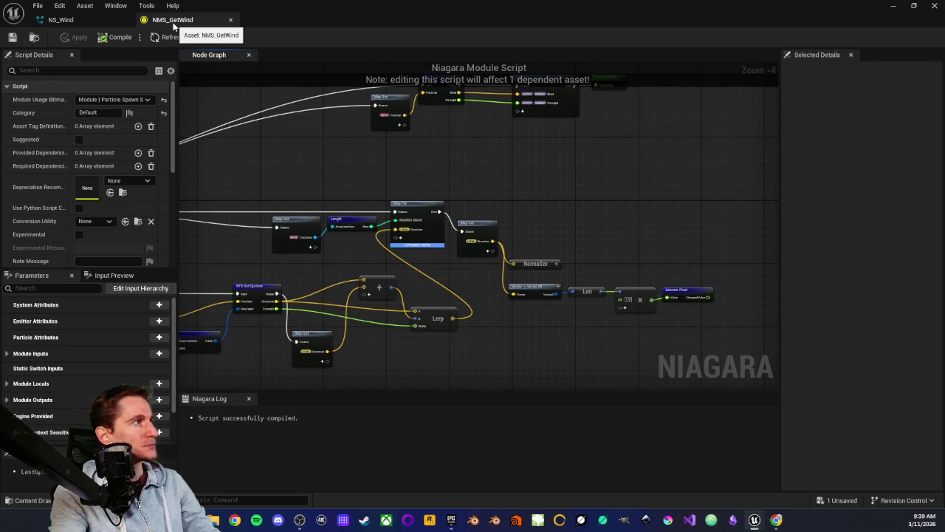
{"action": "left_click", "coordinate": [231, 19]}
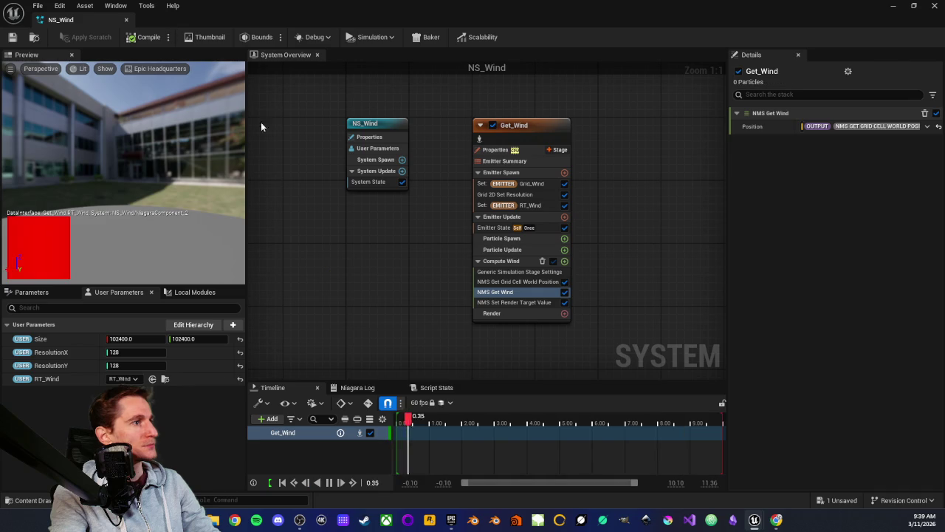
{"action": "double_click", "coordinate": [510, 281]}
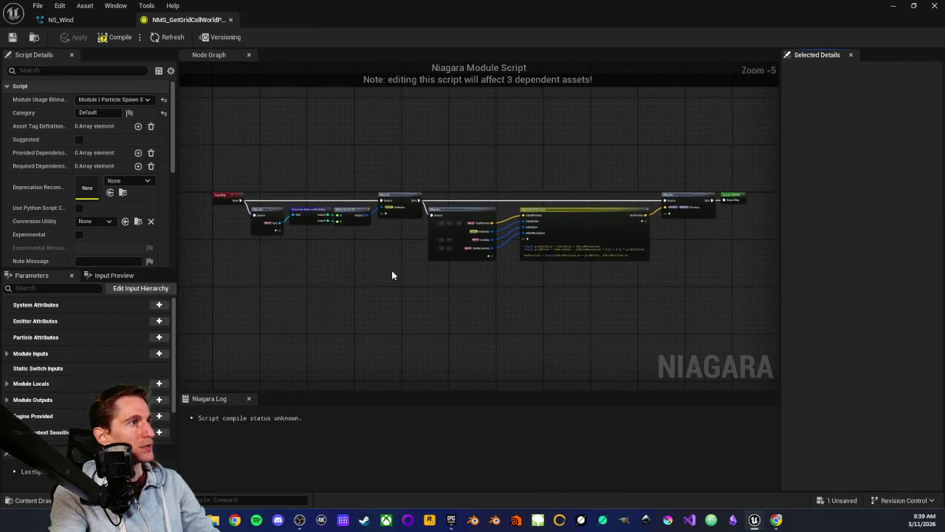
{"action": "scroll", "coordinate": [390, 271], "scroll_direction": "up", "scroll_amount": 4}
{"action": "scroll", "coordinate": [559, 287], "scroll_direction": "down", "scroll_amount": 2}
{"action": "scroll", "coordinate": [466, 310], "scroll_direction": "down", "scroll_amount": 2}
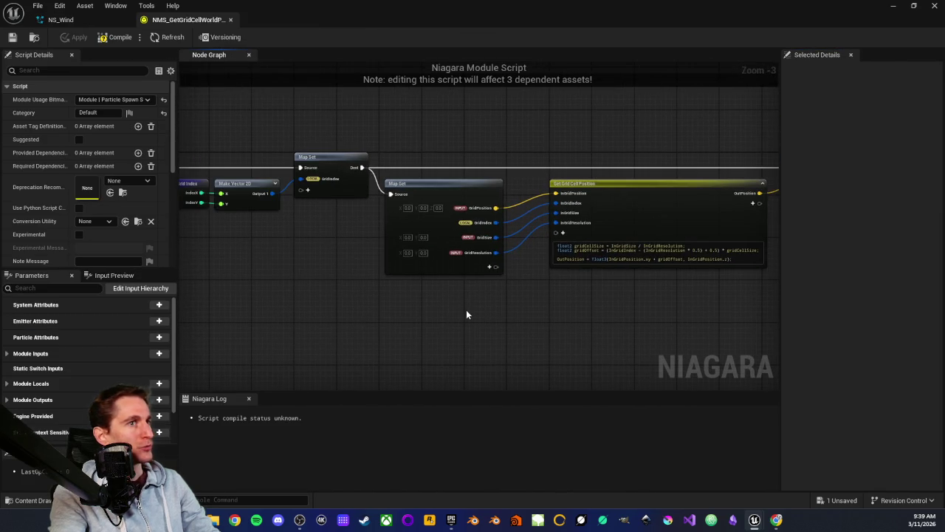
{"action": "scroll", "coordinate": [377, 312], "scroll_direction": "up", "scroll_amount": 6}
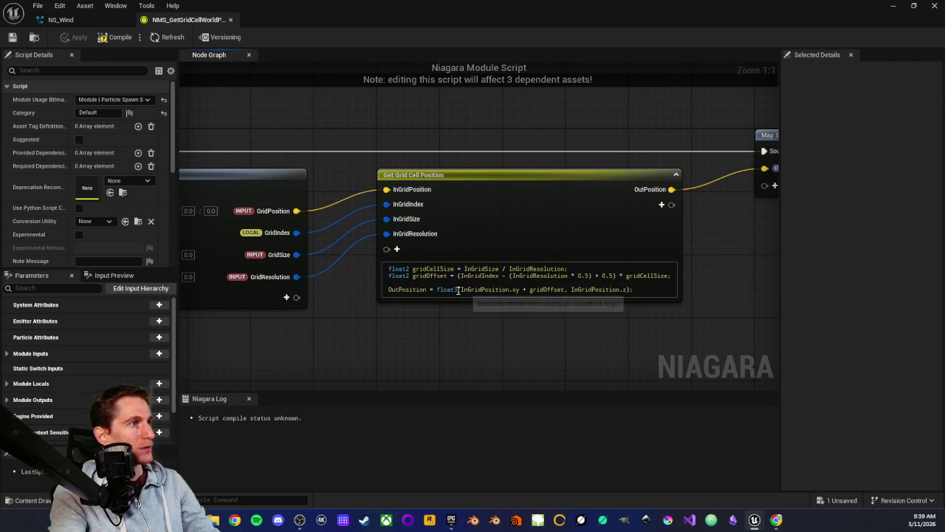
{"action": "left_click_drag", "start_coordinate": [365, 333], "coordinate": [553, 336]}
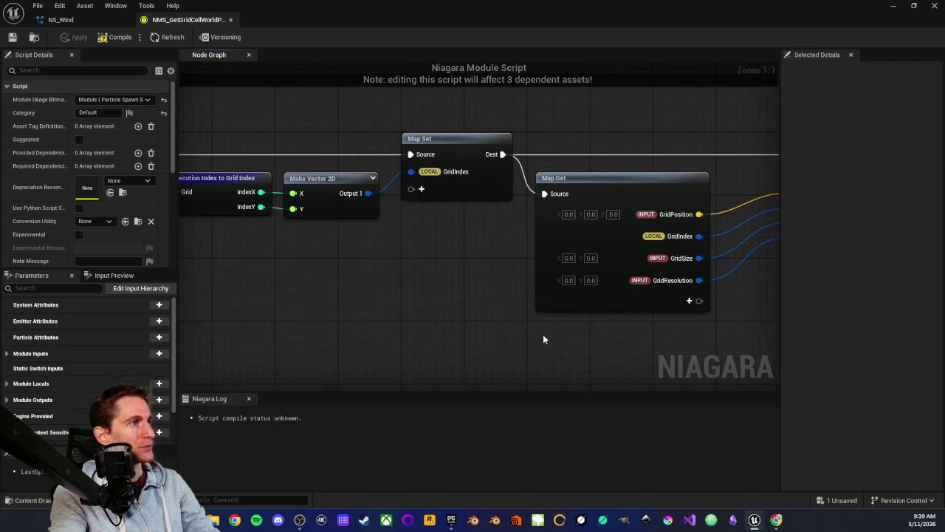
{"action": "left_click_drag", "start_coordinate": [488, 324], "coordinate": [316, 319]}
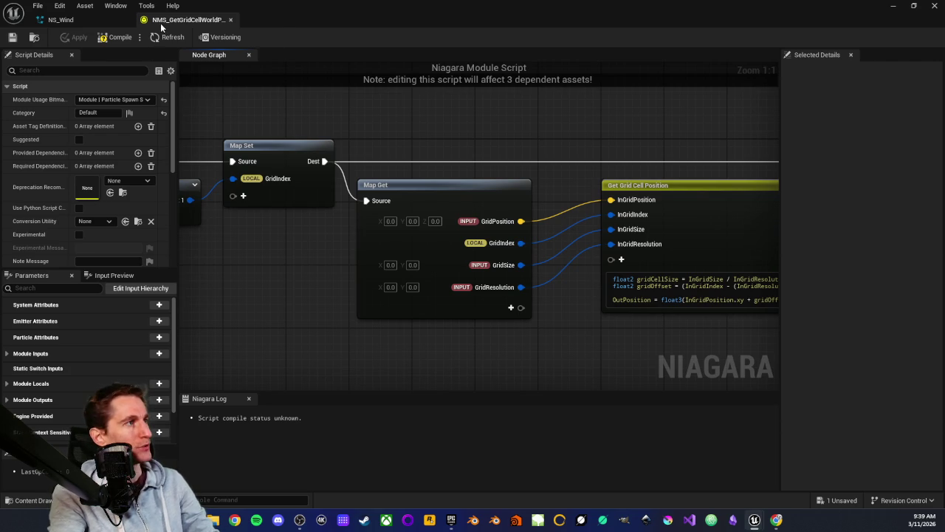
{"action": "scroll", "coordinate": [489, 194], "scroll_direction": "down", "scroll_amount": 4}
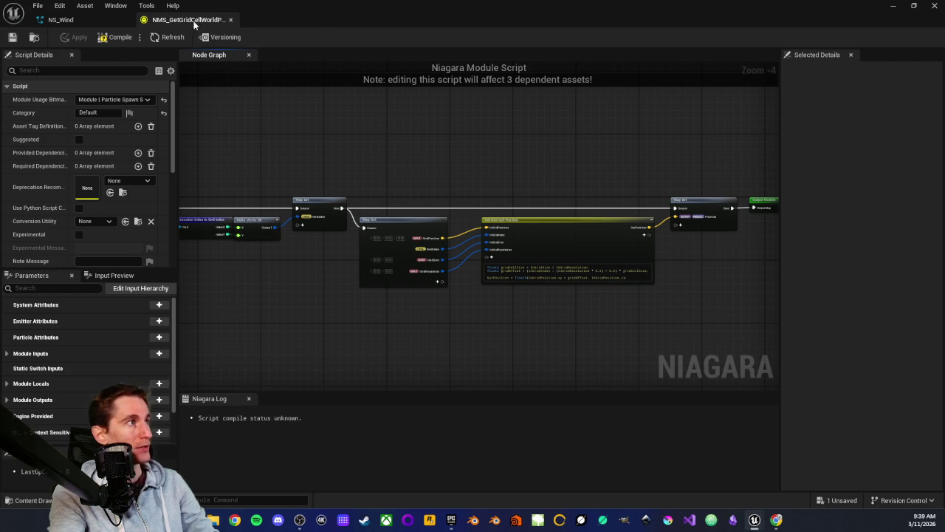
{"action": "left_click", "coordinate": [230, 20]}
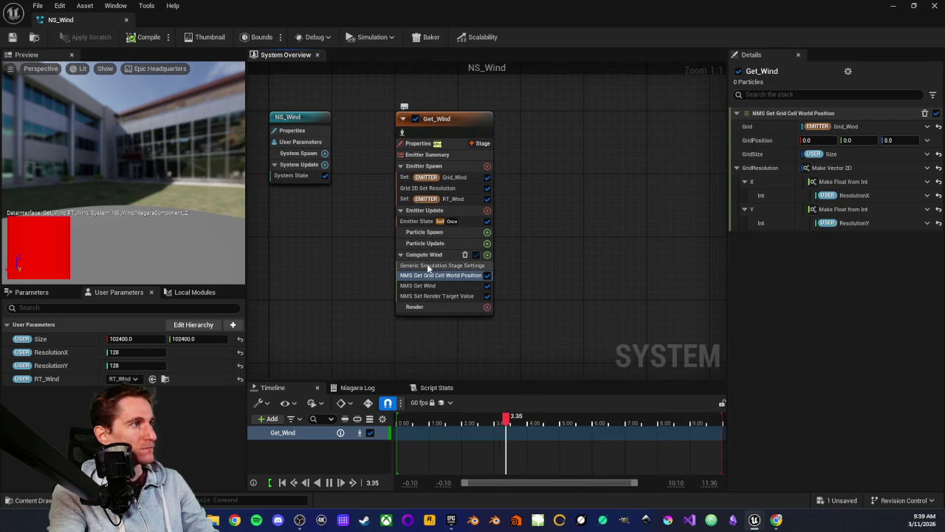
{"action": "double_click", "coordinate": [408, 285]}
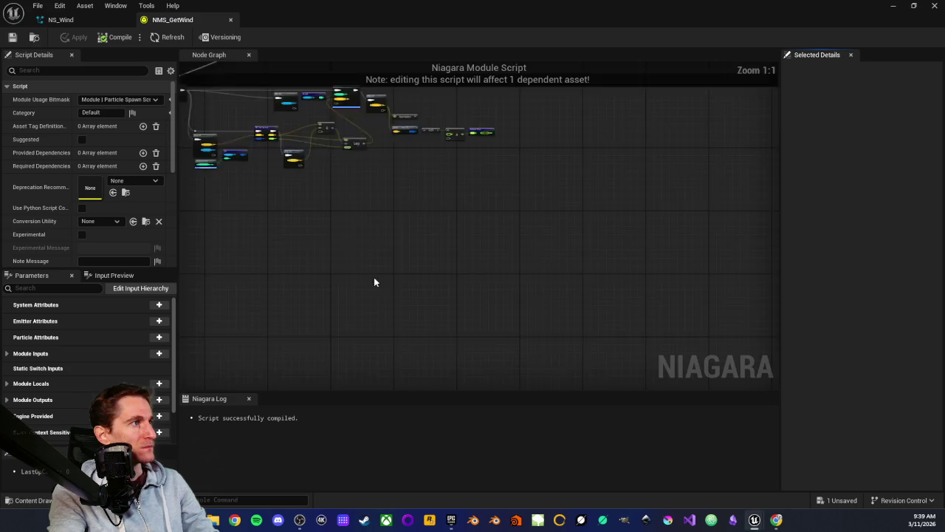
{"action": "scroll", "coordinate": [363, 277], "scroll_direction": "up", "scroll_amount": 2}
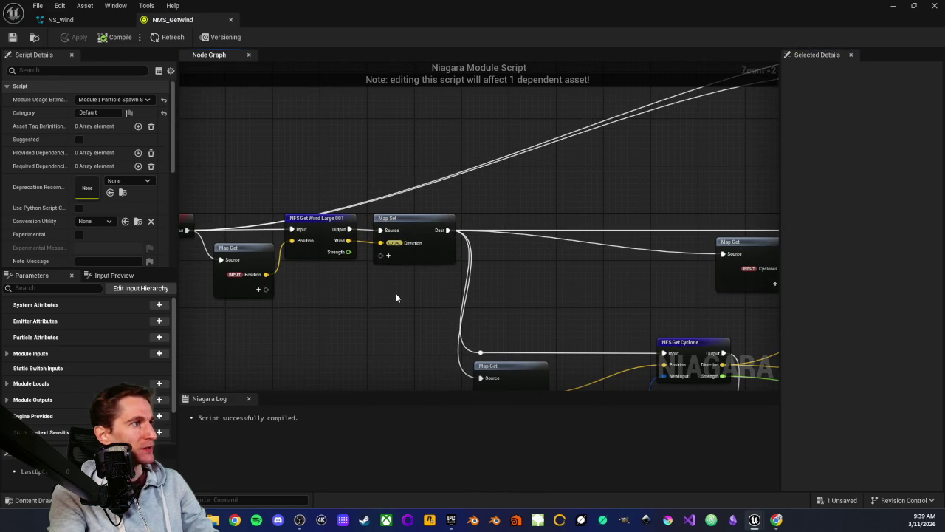
{"action": "scroll", "coordinate": [302, 198], "scroll_direction": "up", "scroll_amount": 1}
{"action": "left_click_drag", "start_coordinate": [676, 217], "coordinate": [379, 247]}
{"action": "left_click_drag", "start_coordinate": [463, 251], "coordinate": [233, 236]}
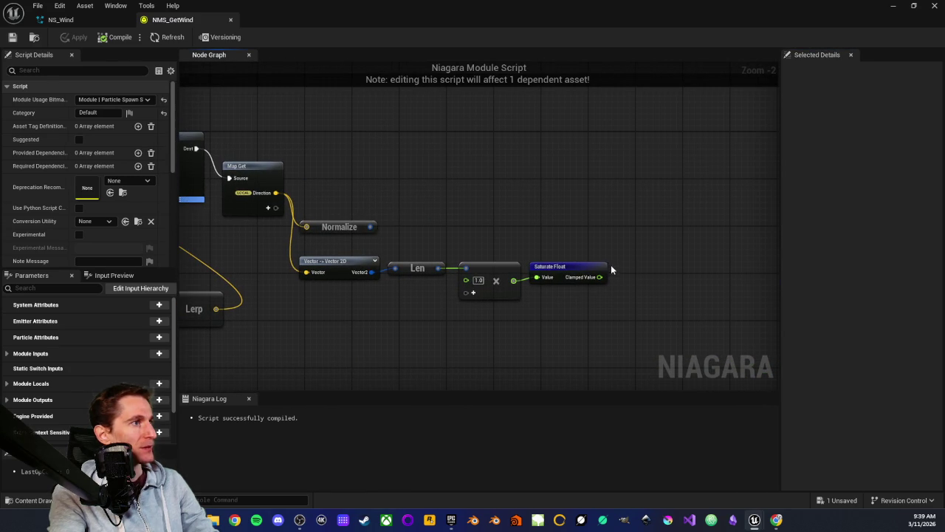
{"action": "scroll", "coordinate": [438, 217], "scroll_direction": "down", "scroll_amount": 5}
{"action": "scroll", "coordinate": [347, 239], "scroll_direction": "up", "scroll_amount": 6}
{"action": "left_click_drag", "start_coordinate": [508, 248], "coordinate": [485, 254]}
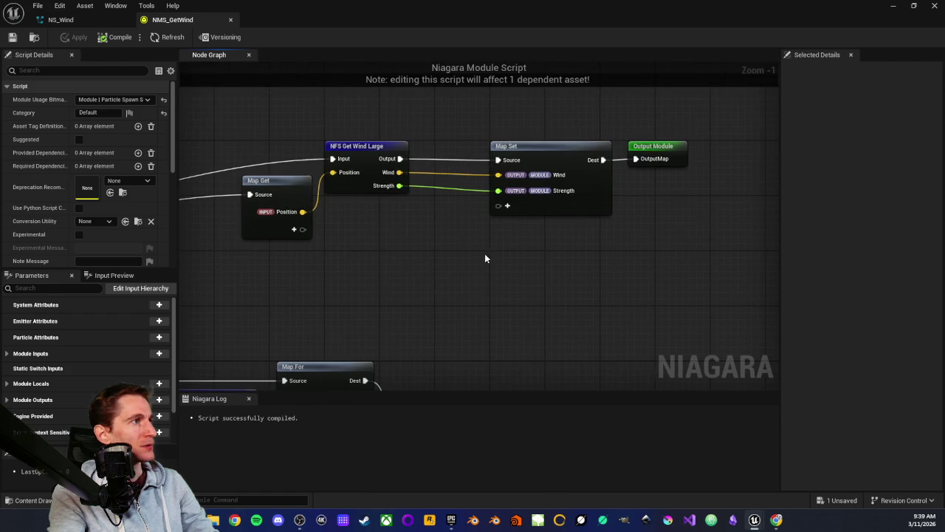
{"action": "scroll", "coordinate": [485, 254], "scroll_direction": "down", "scroll_amount": 2}
{"action": "left_click_drag", "start_coordinate": [374, 287], "coordinate": [504, 174]}
{"action": "scroll", "coordinate": [315, 194], "scroll_direction": "up", "scroll_amount": 1}
{"action": "mouse_move", "coordinate": [314, 194]}
{"action": "left_mouse_down"}
{"action": "mouse_move", "coordinate": [342, 212]}
{"action": "mouse_move", "coordinate": [517, 160]}
{"action": "mouse_move", "coordinate": [441, 216]}
{"action": "left_mouse_up"}
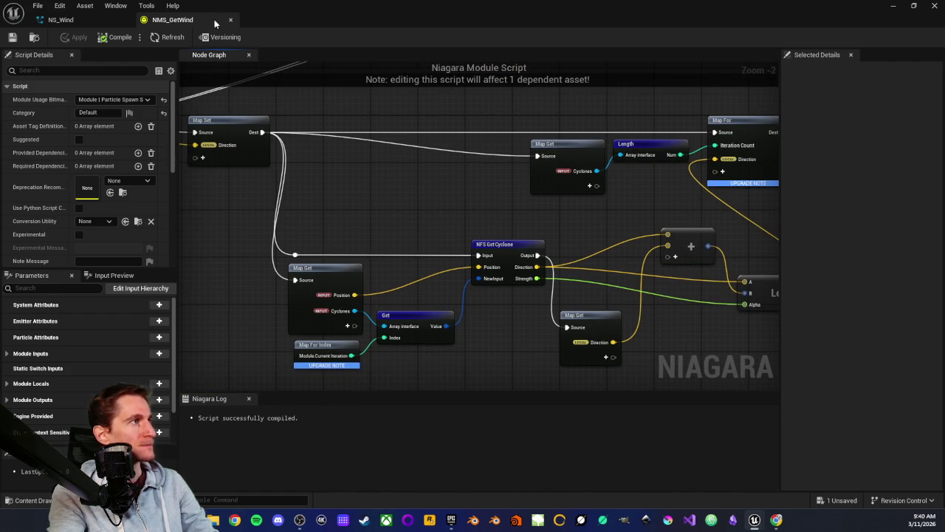
{"action": "middle_click", "coordinate": [190, 24]}
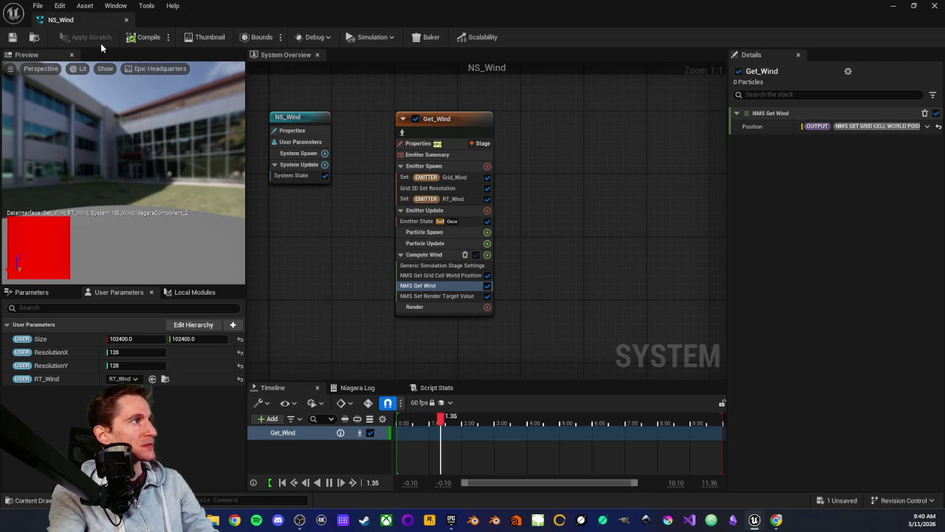
Step: Close NS_Wind, frame the wind arrows and tower, then show BP_Wind's Construction Script
{"action": "middle_click", "coordinate": [94, 24]}
{"action": "left_click", "coordinate": [582, 458]}
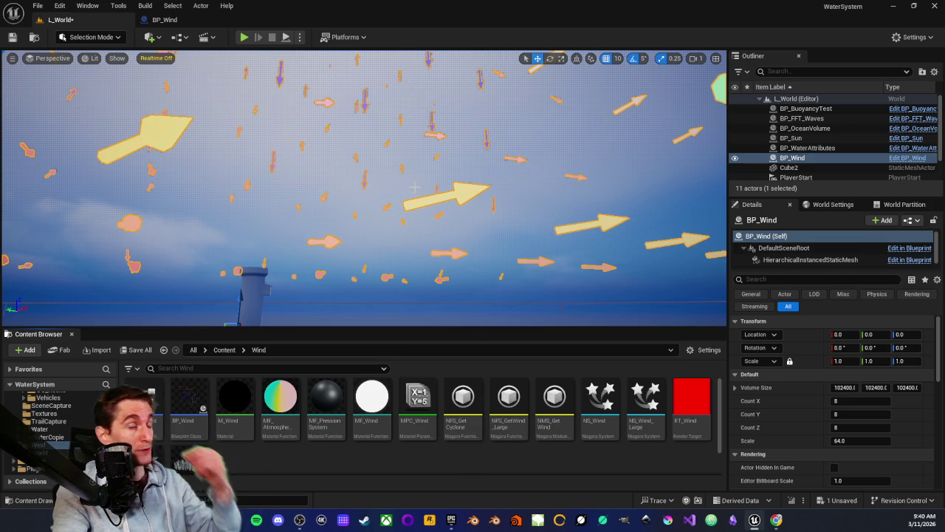
{"action": "left_click_drag", "start_coordinate": [439, 172], "coordinate": [310, 239]}
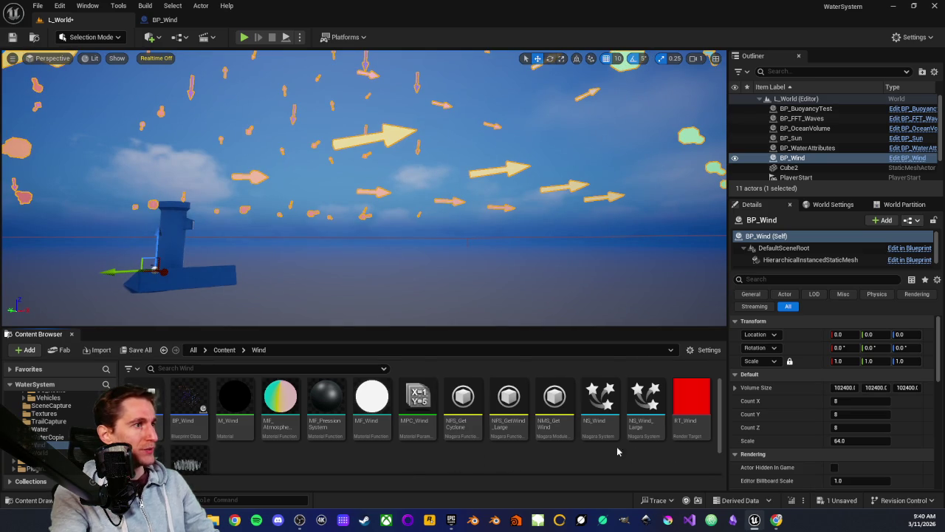
{"action": "left_click", "coordinate": [164, 20]}
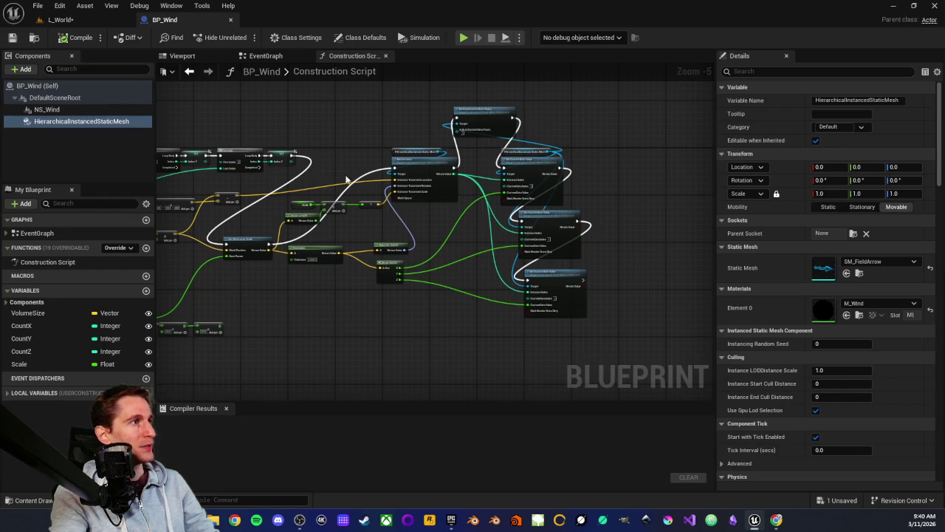
Step: Select the NS_Wind component in BP_Wind and nudge the construction script graph
{"action": "left_click_drag", "start_coordinate": [345, 124], "coordinate": [297, 127]}
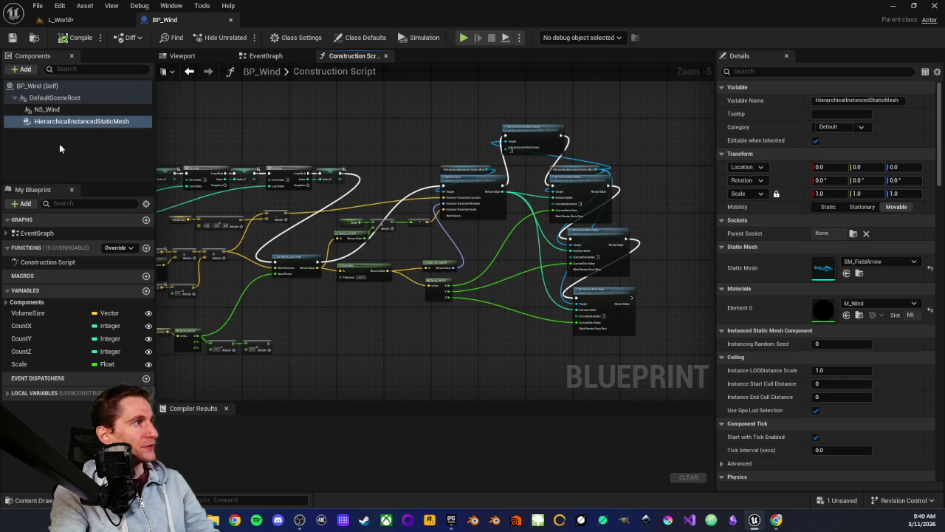
{"action": "left_click", "coordinate": [46, 109]}
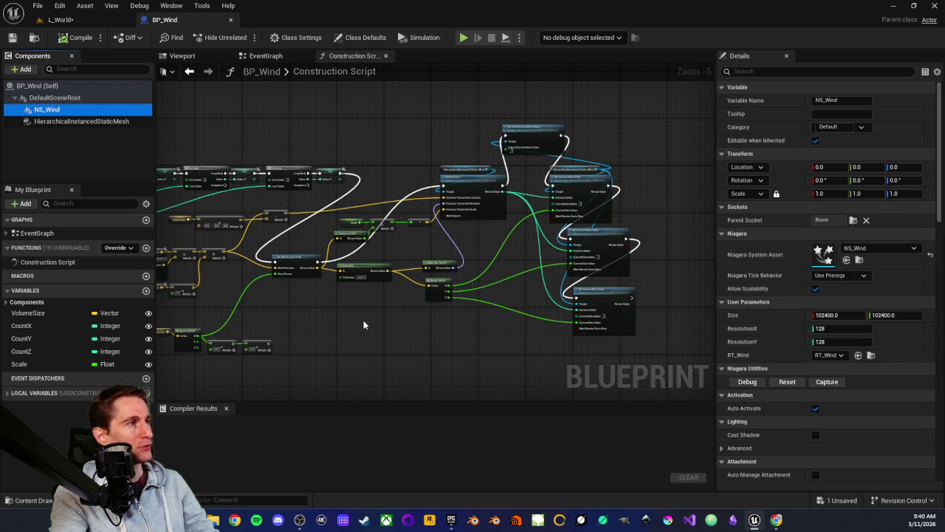
{"action": "scroll", "coordinate": [499, 293], "scroll_direction": "down", "scroll_amount": 1}
{"action": "left_click_drag", "start_coordinate": [448, 286], "coordinate": [433, 285]}
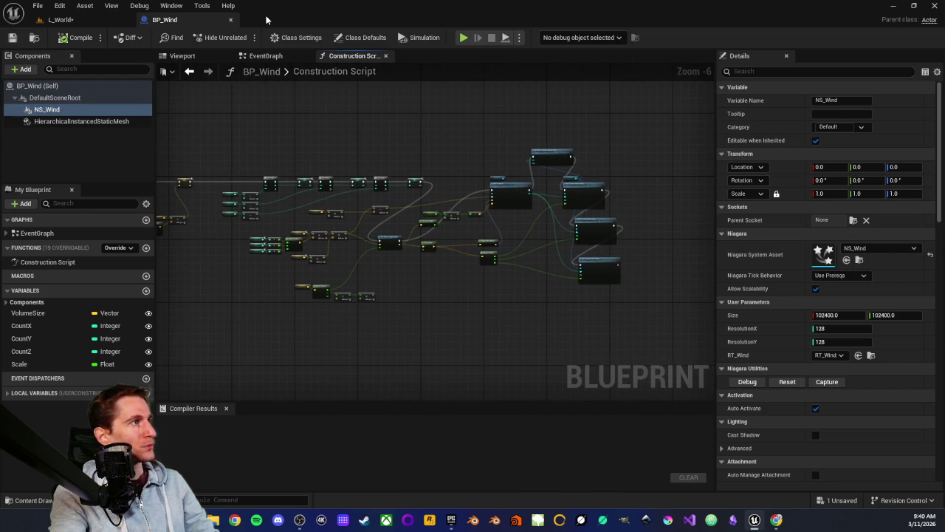
{"action": "scroll", "coordinate": [517, 303], "scroll_direction": "up", "scroll_amount": 1}
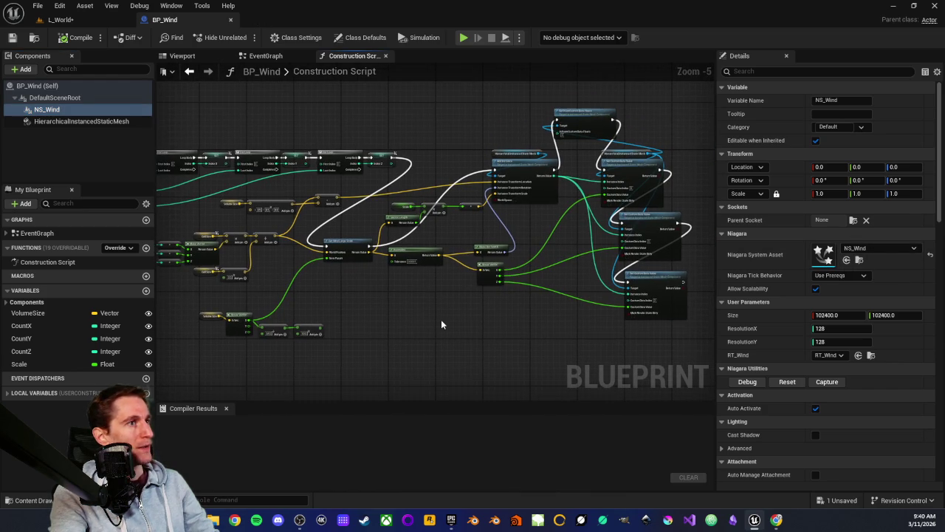
Step: Reopen NS_Wind from L_World's Content Browser and dock it beside the other editor tabs
{"action": "left_click", "coordinate": [102, 24]}
{"action": "double_click", "coordinate": [601, 428]}
{"action": "mouse_move", "coordinate": [86, 20]}
{"action": "left_mouse_down"}
{"action": "mouse_move", "coordinate": [244, 63]}
{"action": "mouse_move", "coordinate": [284, 21]}
{"action": "left_mouse_up"}
{"action": "mouse_move", "coordinate": [512, 318]}
{"action": "left_mouse_down"}
{"action": "mouse_move", "coordinate": [330, 275]}
{"action": "mouse_move", "coordinate": [416, 295]}
{"action": "left_mouse_up"}
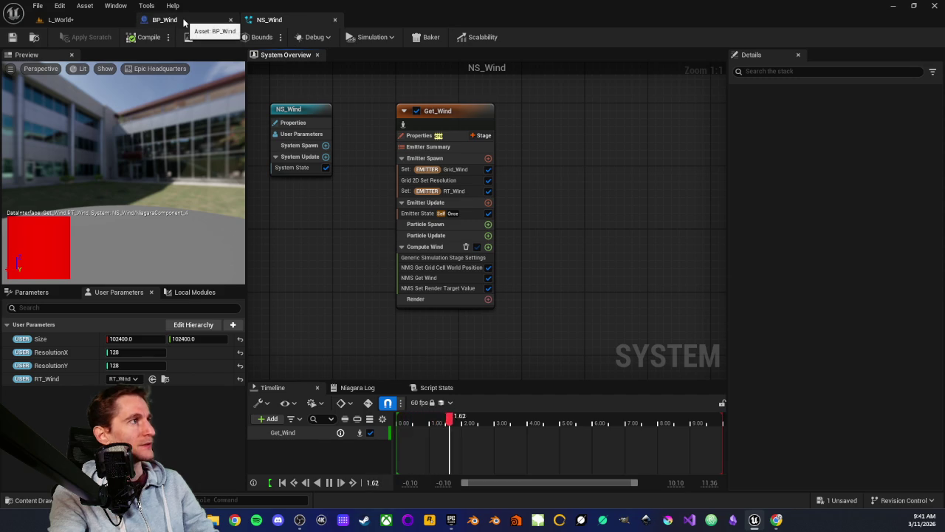
Step: Flip through the BP_Wind and L_World tabs, ending back on the NS_Wind system
{"action": "left_click", "coordinate": [183, 23]}
{"action": "left_click", "coordinate": [103, 21]}
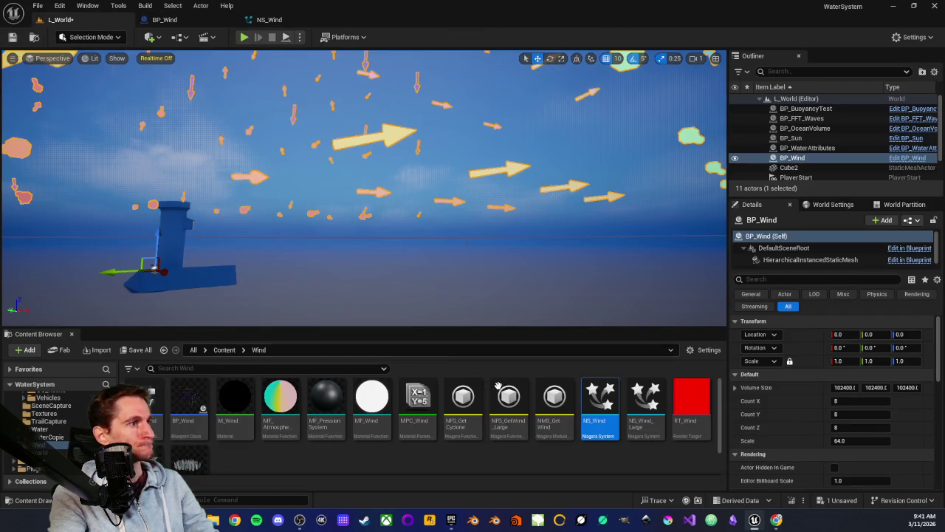
{"action": "mouse_move", "coordinate": [593, 400]}
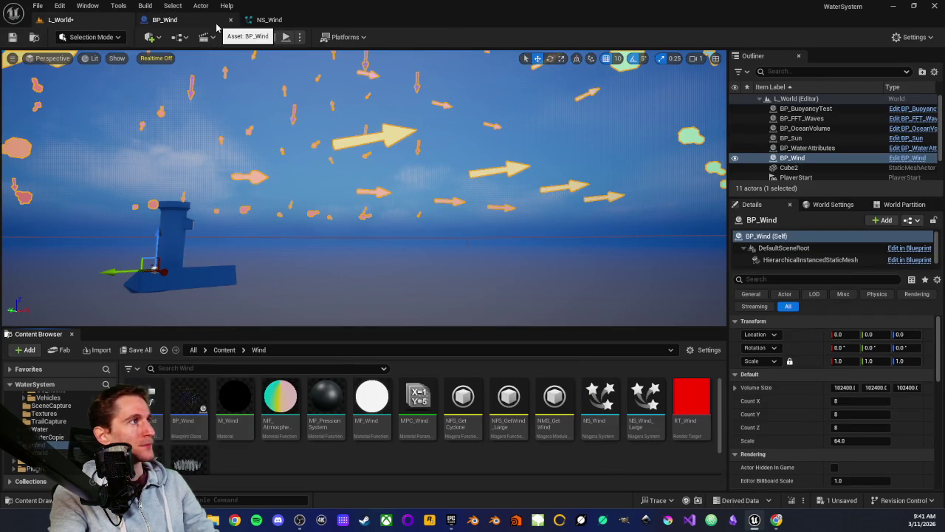
{"action": "left_click", "coordinate": [269, 20]}
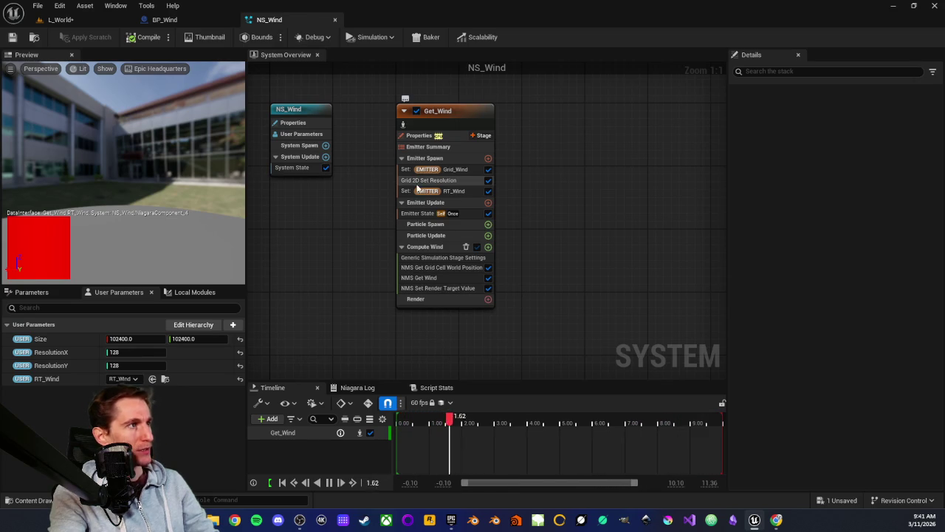
Step: Select Set RT_Wind, view the Size, ResolutionX/Y and RT_Wind parameters, then open NMS_GetGridCellWorldPosition
{"action": "left_click", "coordinate": [454, 192]}
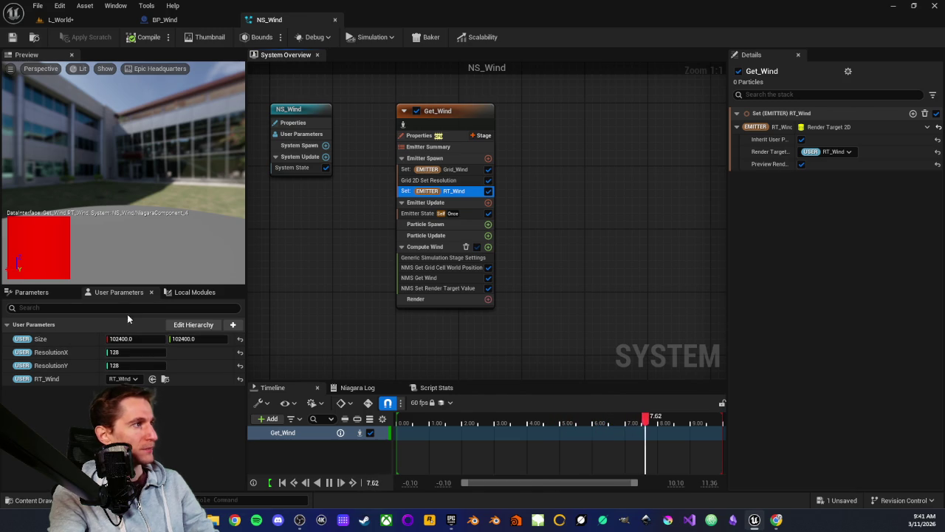
{"action": "left_click", "coordinate": [33, 292]}
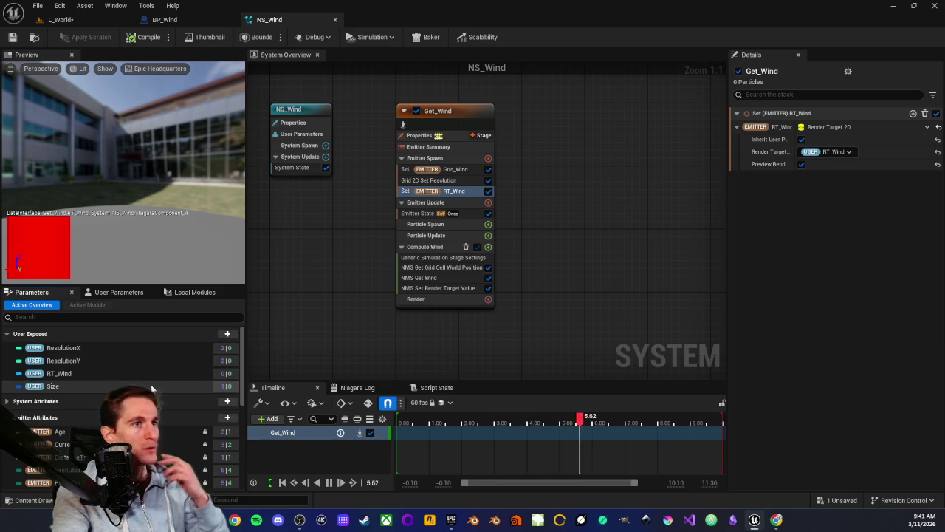
{"action": "double_click", "coordinate": [436, 267]}
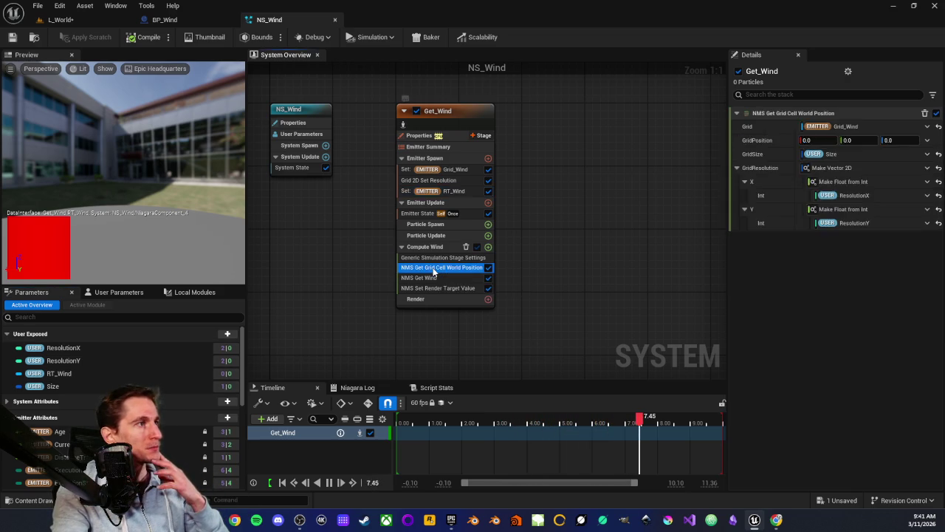
Step: Zoom into the grid cell script and pan across Map Get, Get Grid Cell Position and Map Set
{"action": "scroll", "coordinate": [337, 248], "scroll_direction": "up", "scroll_amount": 4}
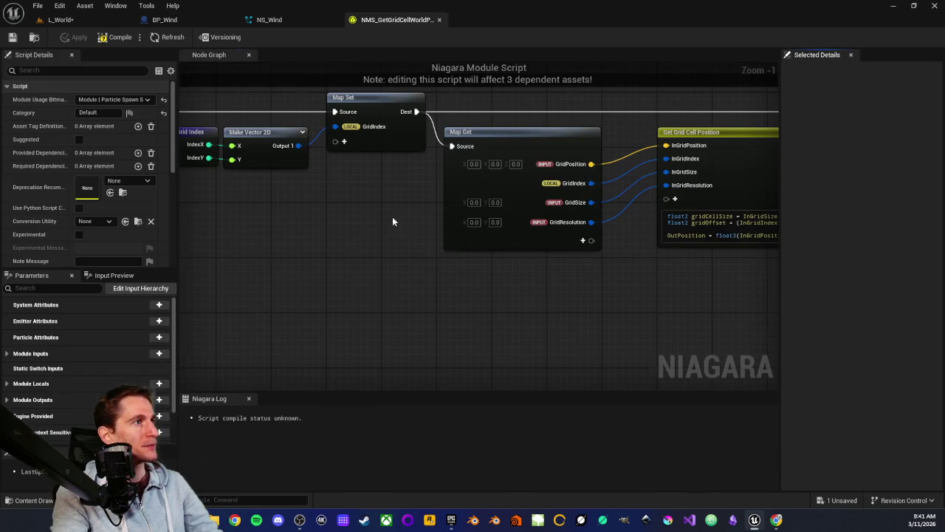
{"action": "left_click_drag", "start_coordinate": [393, 217], "coordinate": [580, 299]}
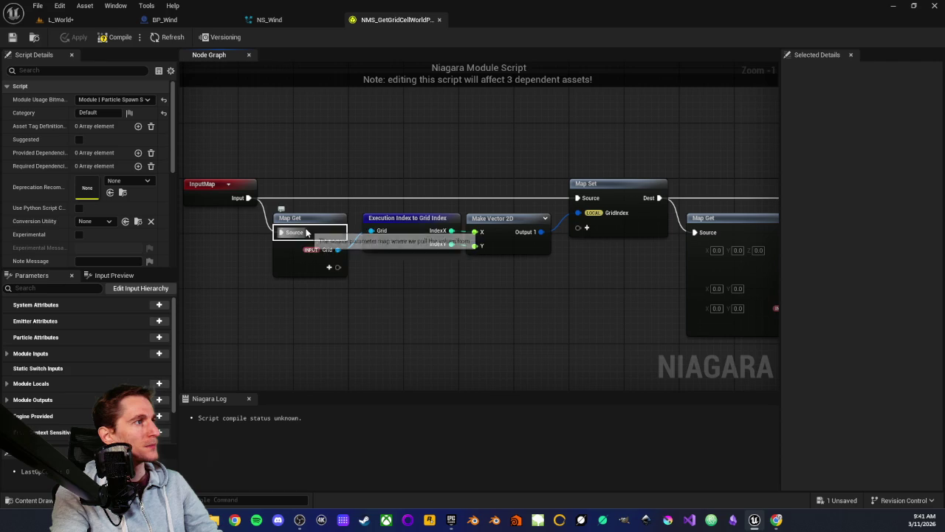
{"action": "left_click_drag", "start_coordinate": [638, 289], "coordinate": [388, 283]}
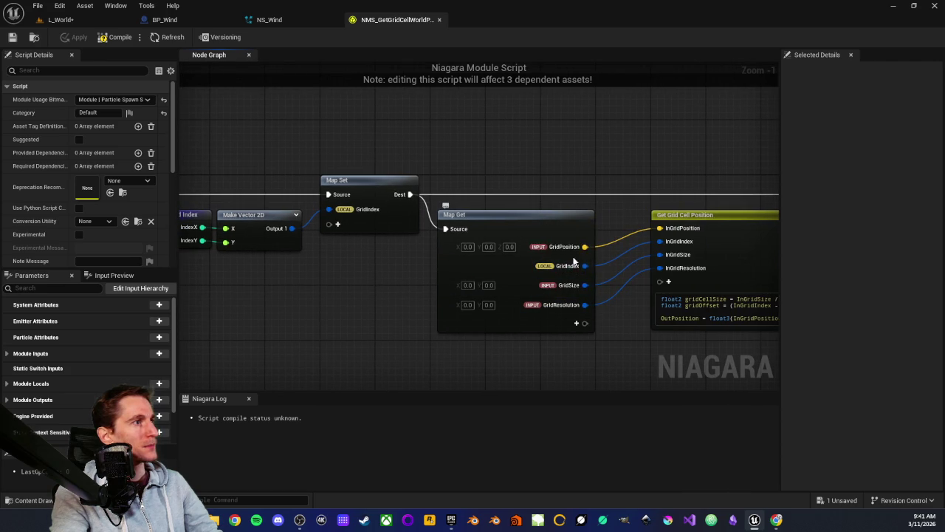
{"action": "left_click_drag", "start_coordinate": [598, 332], "coordinate": [310, 328]}
{"action": "mouse_move", "coordinate": [409, 333]}
{"action": "left_mouse_down"}
{"action": "mouse_move", "coordinate": [538, 325]}
{"action": "mouse_move", "coordinate": [508, 325]}
{"action": "left_mouse_up"}
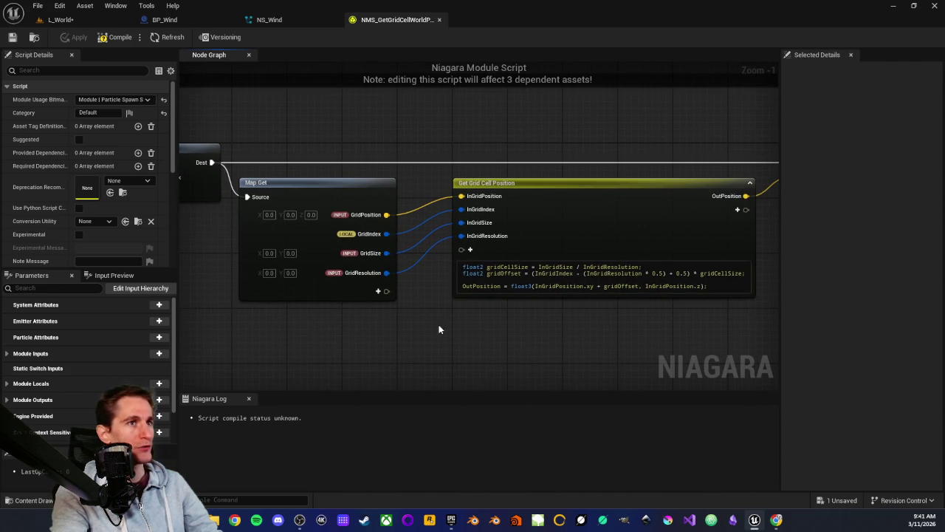
Step: Follow the graph to the Output Module, back to its start, then return to NS_Wind
{"action": "mouse_move", "coordinate": [347, 316]}
{"action": "left_mouse_down"}
{"action": "mouse_move", "coordinate": [380, 333]}
{"action": "mouse_move", "coordinate": [438, 244]}
{"action": "mouse_move", "coordinate": [536, 338]}
{"action": "mouse_move", "coordinate": [566, 254]}
{"action": "left_mouse_up"}
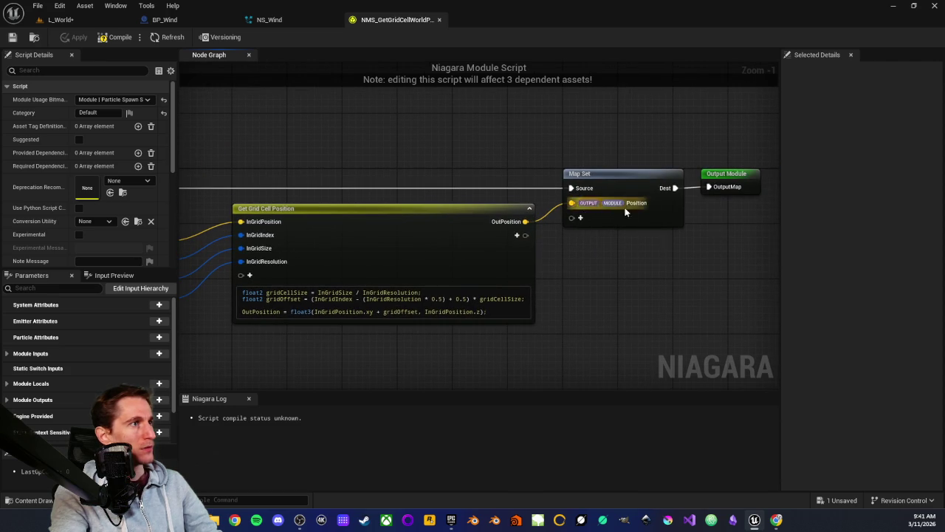
{"action": "mouse_move", "coordinate": [297, 361]}
{"action": "left_mouse_down"}
{"action": "mouse_move", "coordinate": [303, 329]}
{"action": "mouse_move", "coordinate": [416, 295]}
{"action": "mouse_move", "coordinate": [464, 314]}
{"action": "mouse_move", "coordinate": [426, 302]}
{"action": "mouse_move", "coordinate": [414, 324]}
{"action": "mouse_move", "coordinate": [367, 336]}
{"action": "left_mouse_up"}
{"action": "scroll", "coordinate": [427, 302], "scroll_direction": "down", "scroll_amount": 2}
{"action": "scroll", "coordinate": [455, 235], "scroll_direction": "up", "scroll_amount": 2}
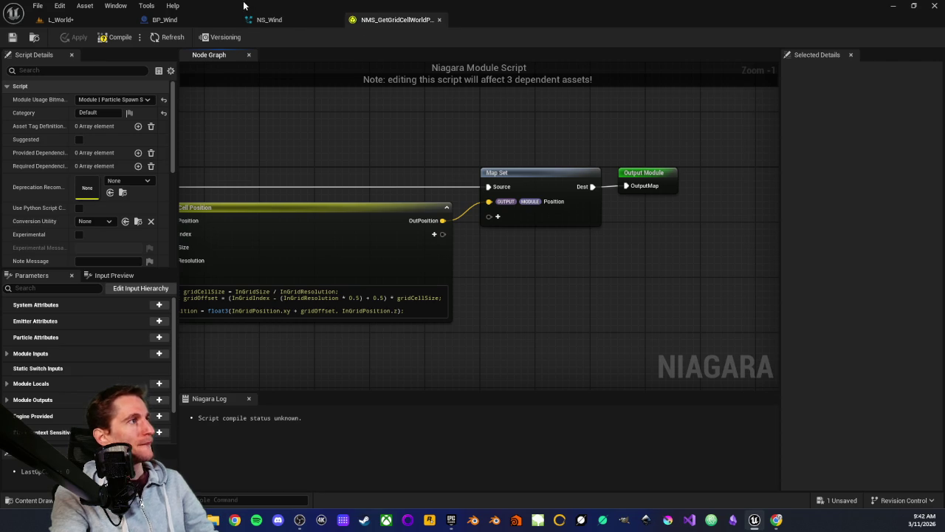
{"action": "left_click", "coordinate": [279, 20]}
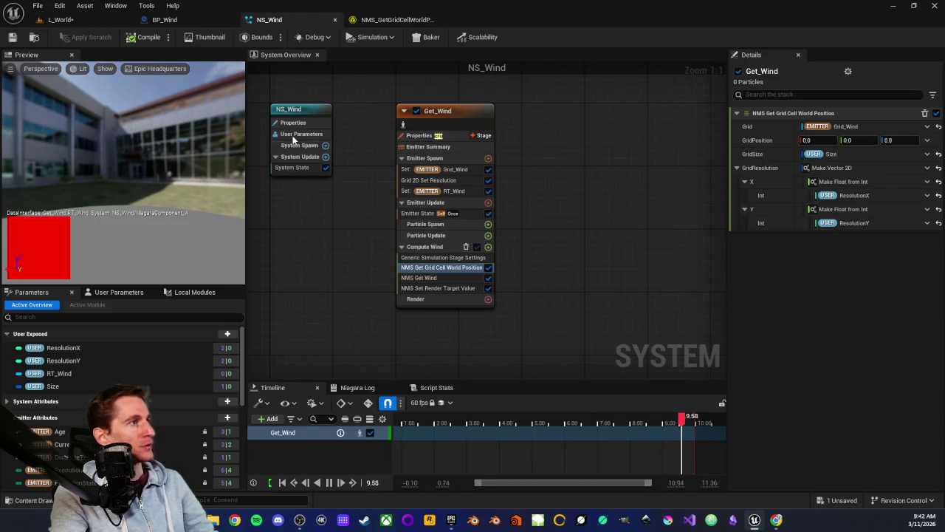
Step: Inspect the Get_Wind emitter's Compute Wind stage settings
{"action": "left_click", "coordinate": [373, 243]}
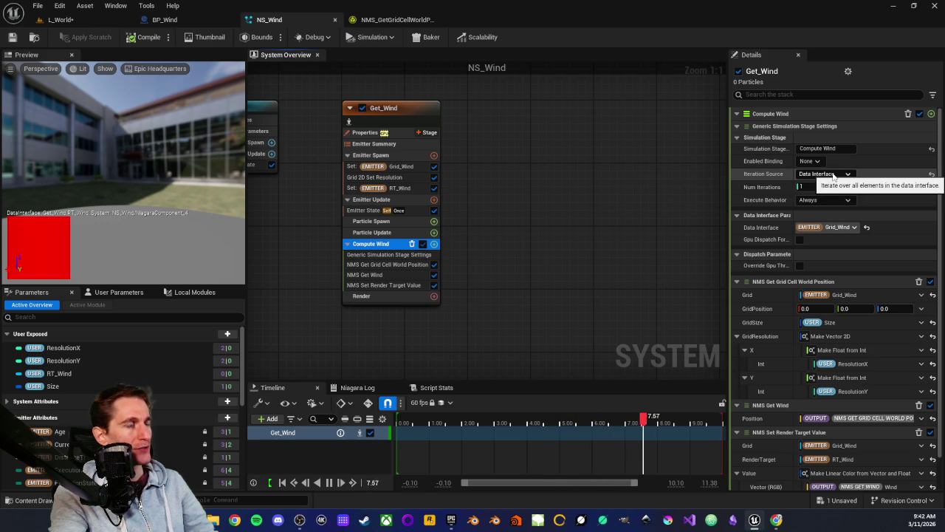
{"action": "scroll", "coordinate": [784, 277], "scroll_direction": "down", "scroll_amount": 1}
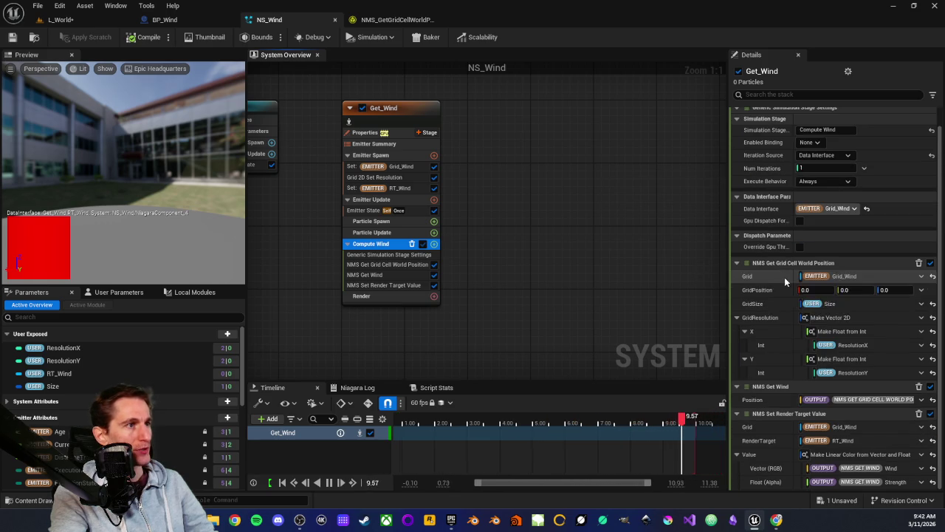
{"action": "scroll", "coordinate": [738, 244], "scroll_direction": "up", "scroll_amount": 1}
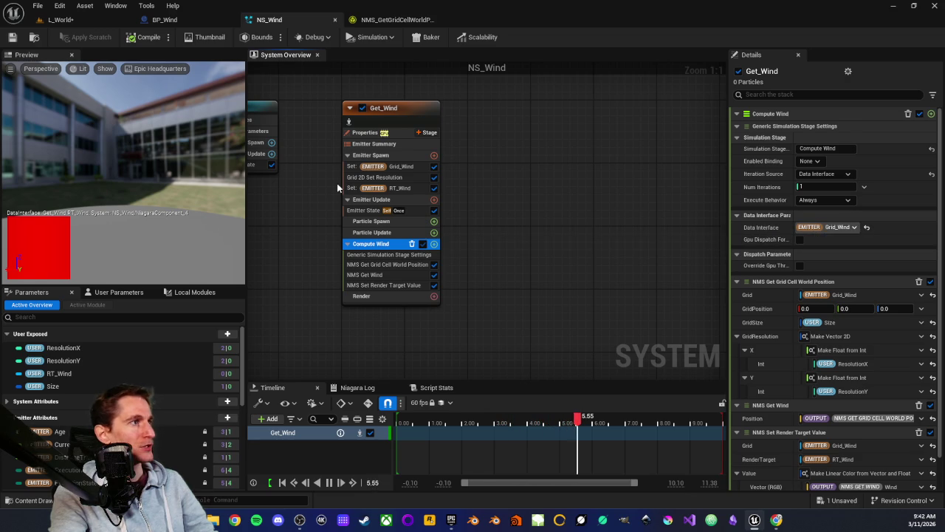
Step: Compare the Set Grid_Wind, Grid 2D Set Resolution and Set RT_Wind module details
{"action": "left_click", "coordinate": [395, 166]}
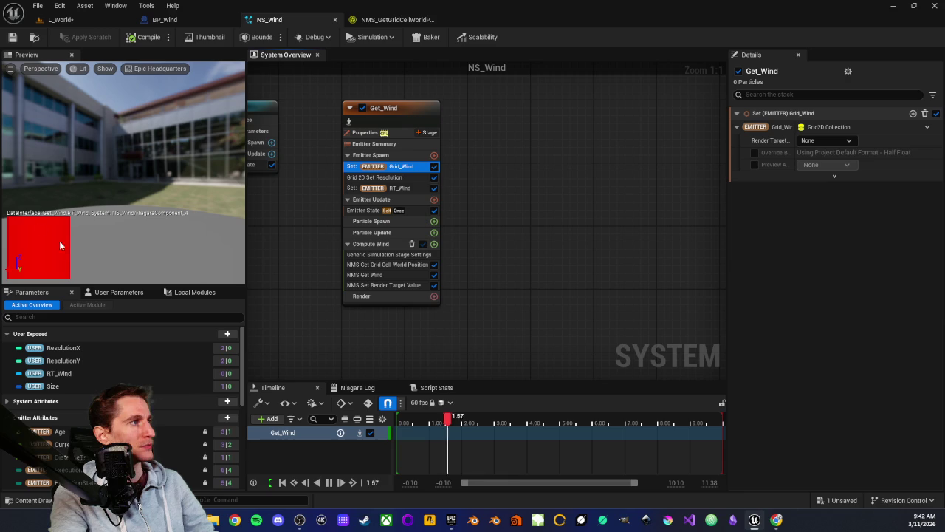
{"action": "left_click", "coordinate": [390, 188]}
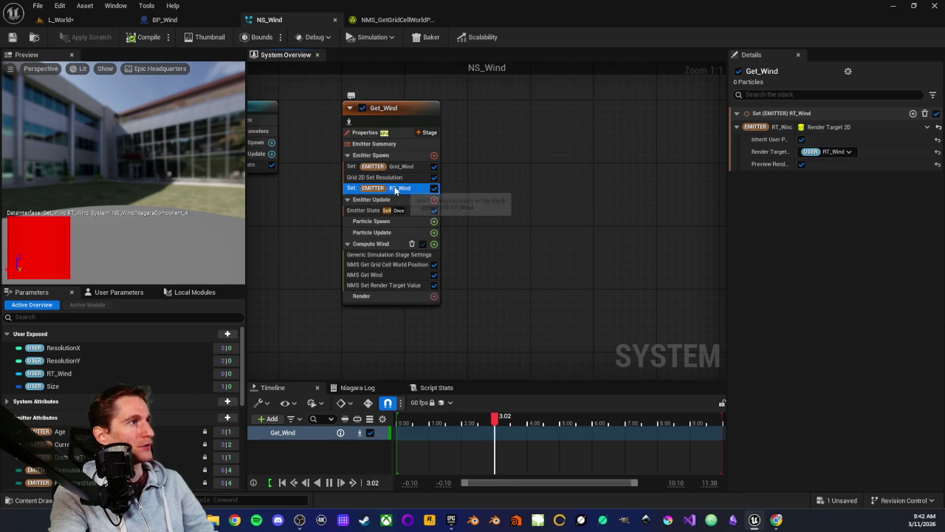
{"action": "left_click", "coordinate": [347, 178]}
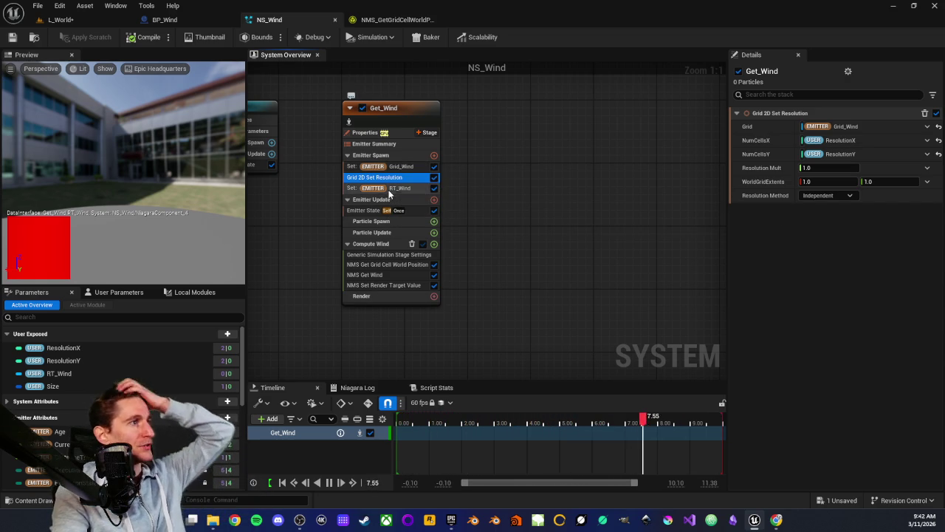
{"action": "left_click", "coordinate": [373, 167]}
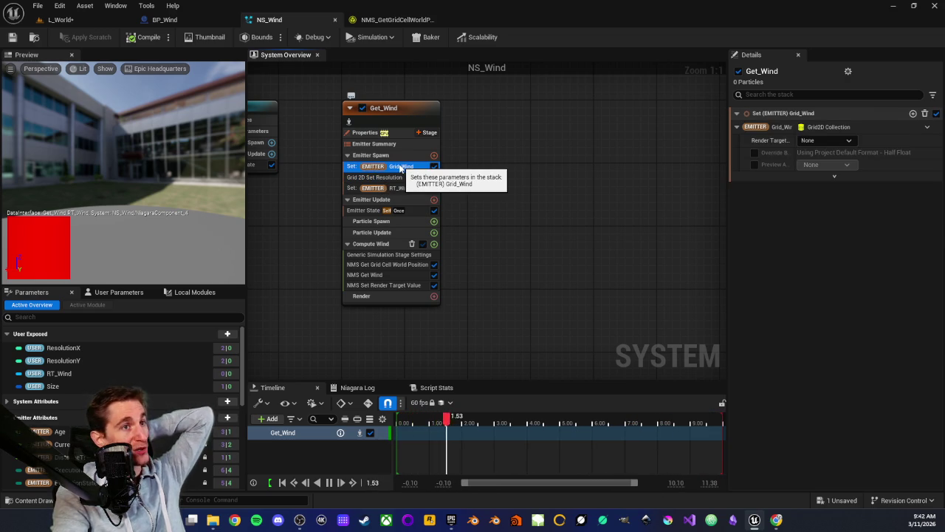
{"action": "left_click", "coordinate": [374, 178]}
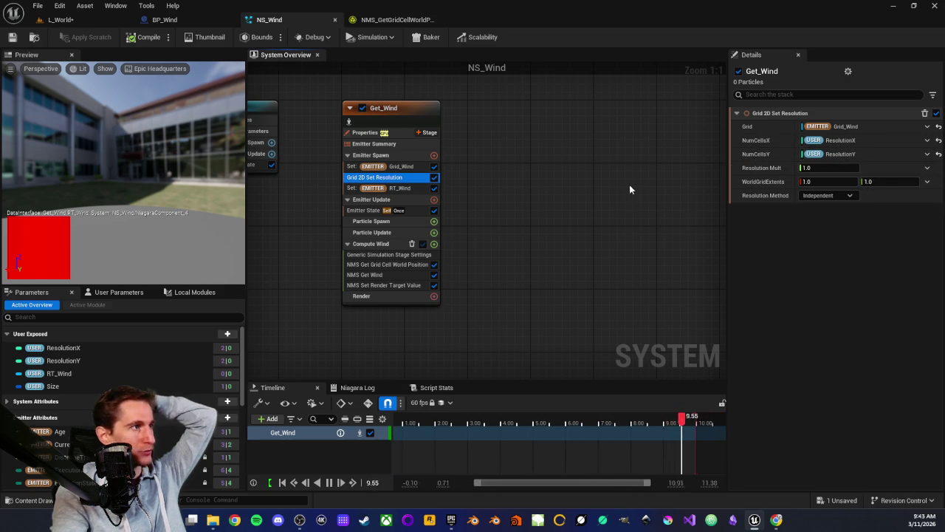
{"action": "left_click", "coordinate": [377, 187]}
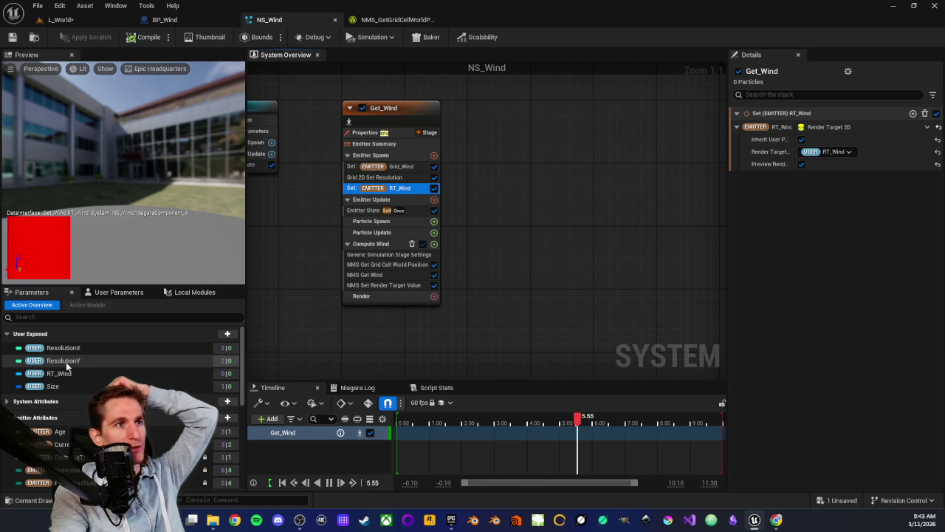
Step: Open the grid cell world position script and view Map Get, grid index and Get Grid Cell Position
{"action": "double_click", "coordinate": [382, 274]}
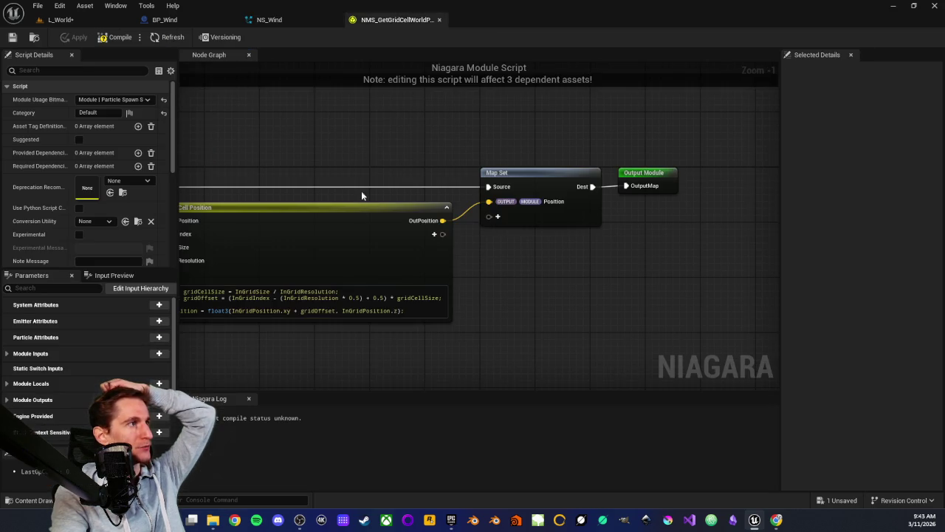
{"action": "mouse_move", "coordinate": [361, 195]}
{"action": "left_mouse_down"}
{"action": "mouse_move", "coordinate": [626, 160]}
{"action": "mouse_move", "coordinate": [652, 166]}
{"action": "left_mouse_up"}
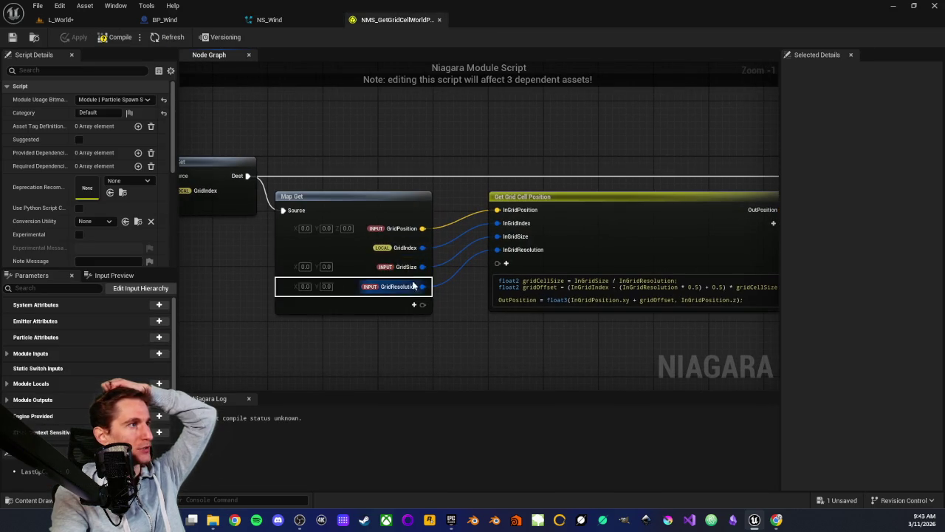
{"action": "mouse_move", "coordinate": [373, 341]}
{"action": "left_mouse_down"}
{"action": "mouse_move", "coordinate": [383, 300]}
{"action": "mouse_move", "coordinate": [279, 308]}
{"action": "mouse_move", "coordinate": [357, 249]}
{"action": "left_mouse_up"}
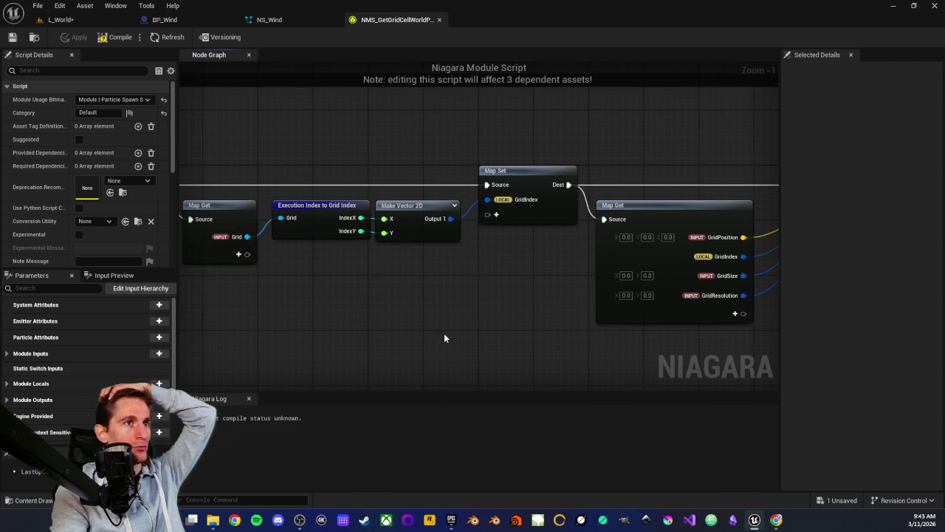
{"action": "left_click_drag", "start_coordinate": [461, 323], "coordinate": [354, 332]}
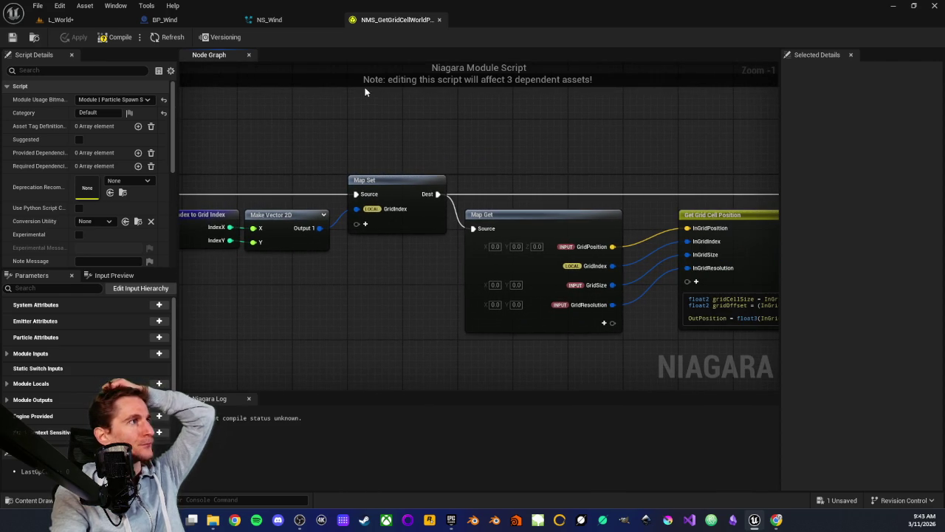
Step: Back in NS_Wind, check the NMS Get Wind module's inputs, then return to L_World
{"action": "left_click", "coordinate": [269, 20]}
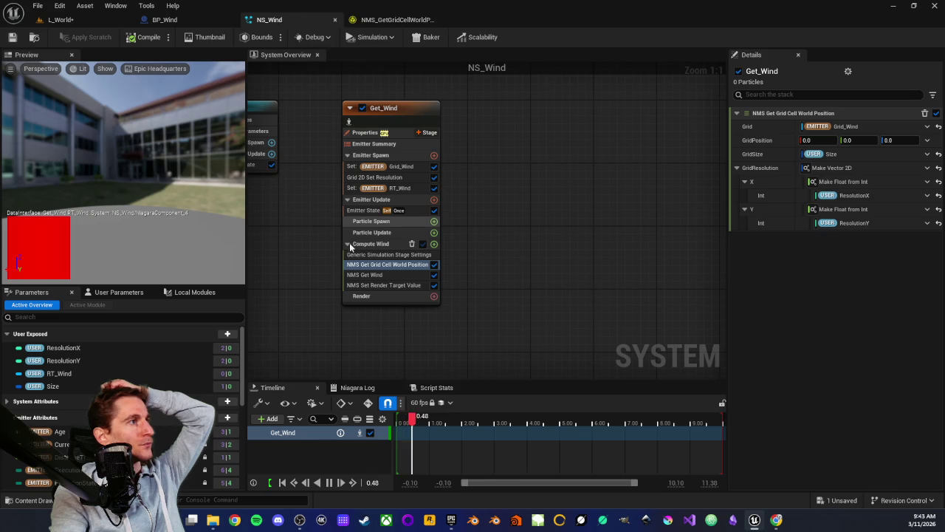
{"action": "left_click", "coordinate": [382, 274]}
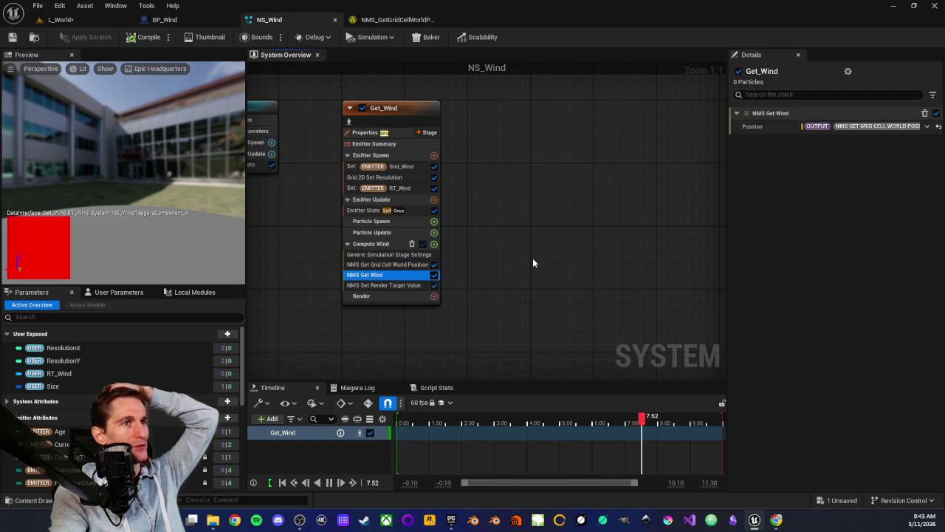
{"action": "left_click", "coordinate": [107, 24]}
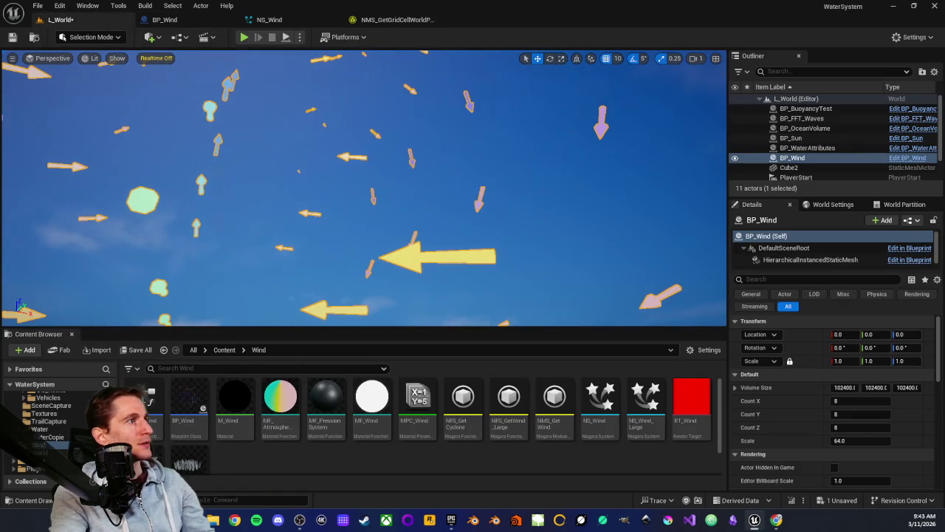
Step: Turn the level view to the horizon, then move through NS_Wind and the grid script to BP_Wind
{"action": "key", "text": "f"}
{"action": "left_click_drag", "start_coordinate": [444, 246], "coordinate": [445, 246]}
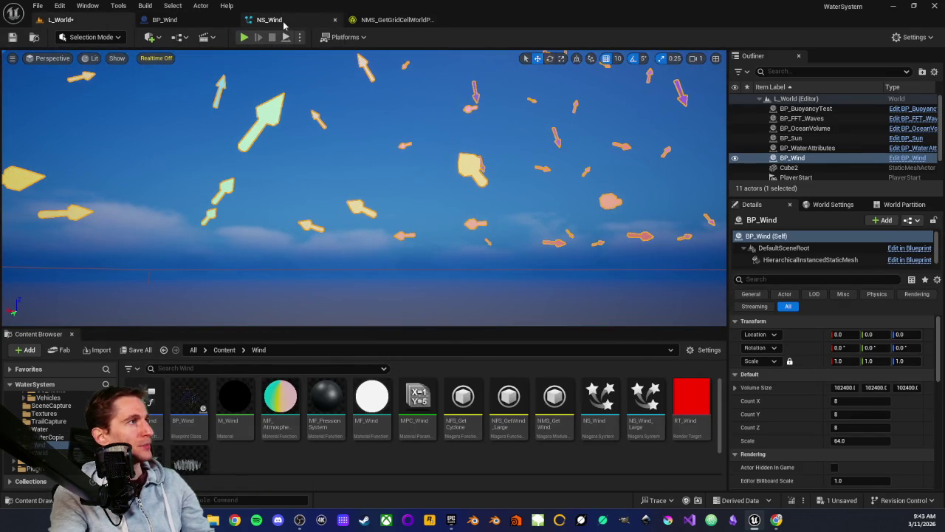
{"action": "left_click", "coordinate": [283, 23]}
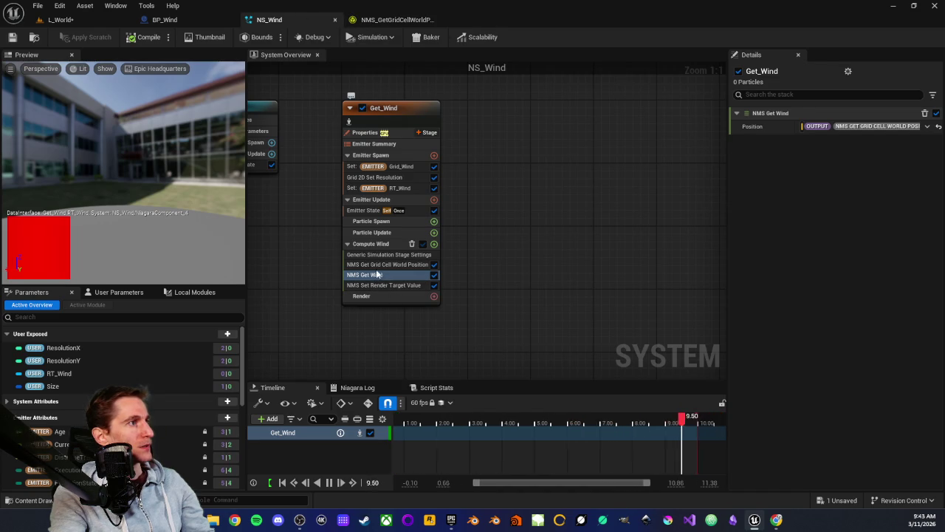
{"action": "left_click", "coordinate": [385, 20]}
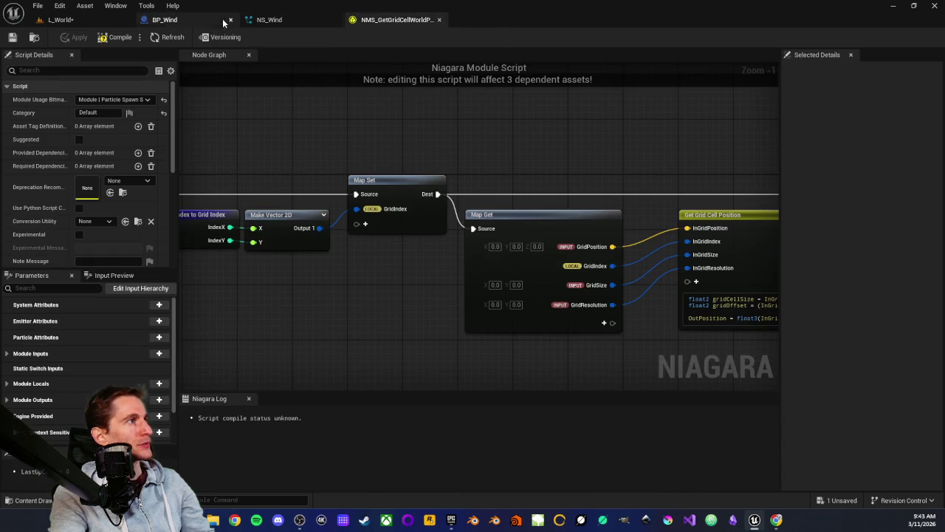
{"action": "left_click", "coordinate": [196, 20]}
Step: Pan BP_Wind's construction script across the HISM, Add Instance and Set Custom Data Value nodes
{"action": "scroll", "coordinate": [412, 255], "scroll_direction": "up", "scroll_amount": 2}
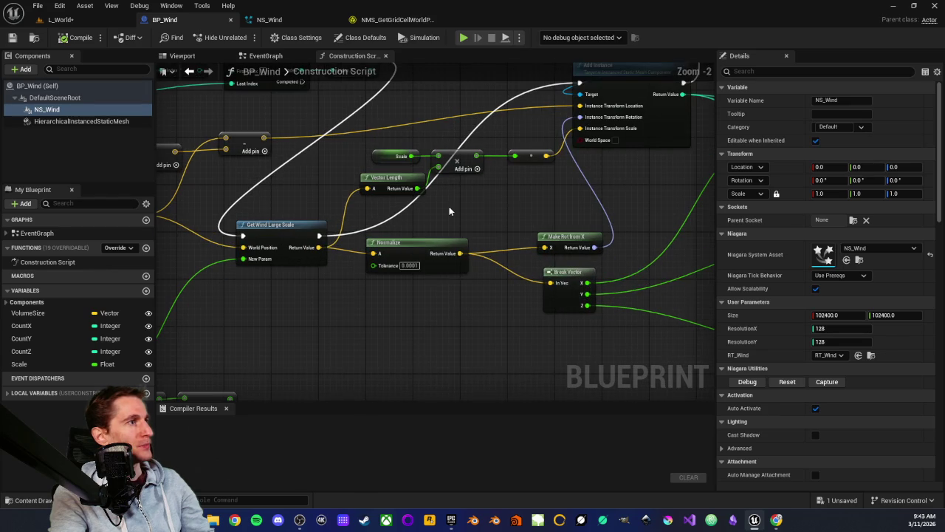
{"action": "scroll", "coordinate": [493, 207], "scroll_direction": "up", "scroll_amount": 3}
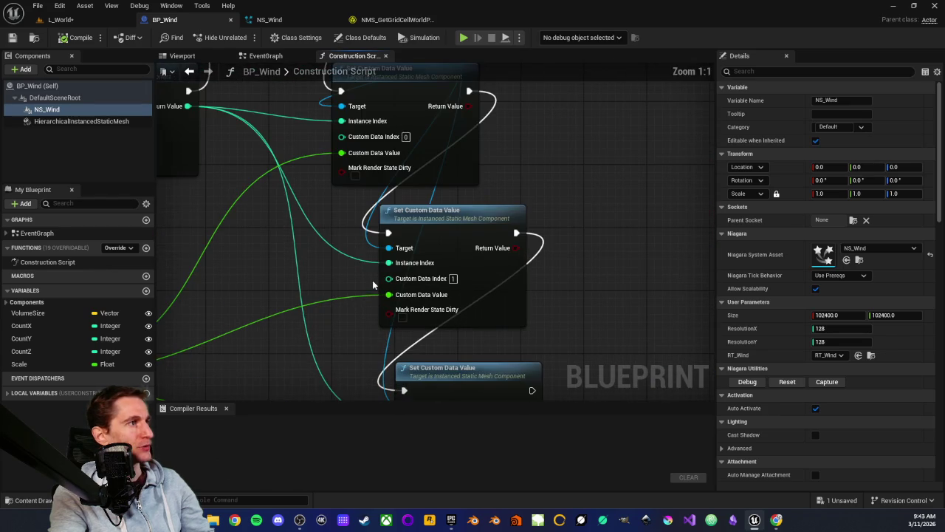
{"action": "left_click_drag", "start_coordinate": [346, 228], "coordinate": [354, 303]}
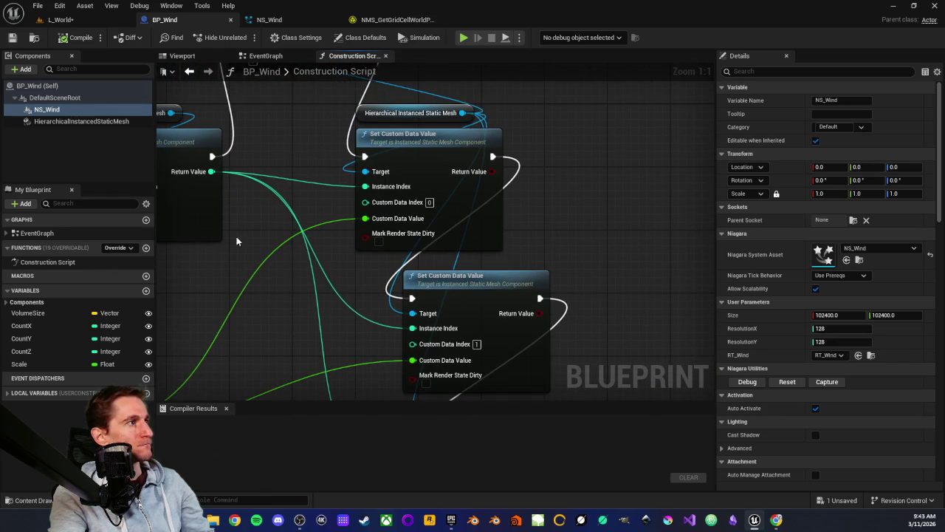
{"action": "left_click_drag", "start_coordinate": [236, 237], "coordinate": [488, 273]}
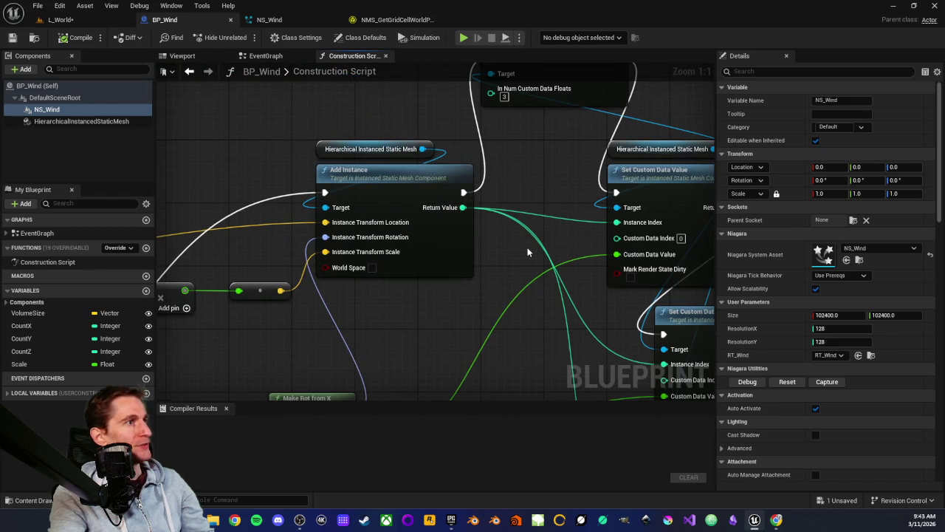
{"action": "left_click_drag", "start_coordinate": [528, 247], "coordinate": [320, 235]}
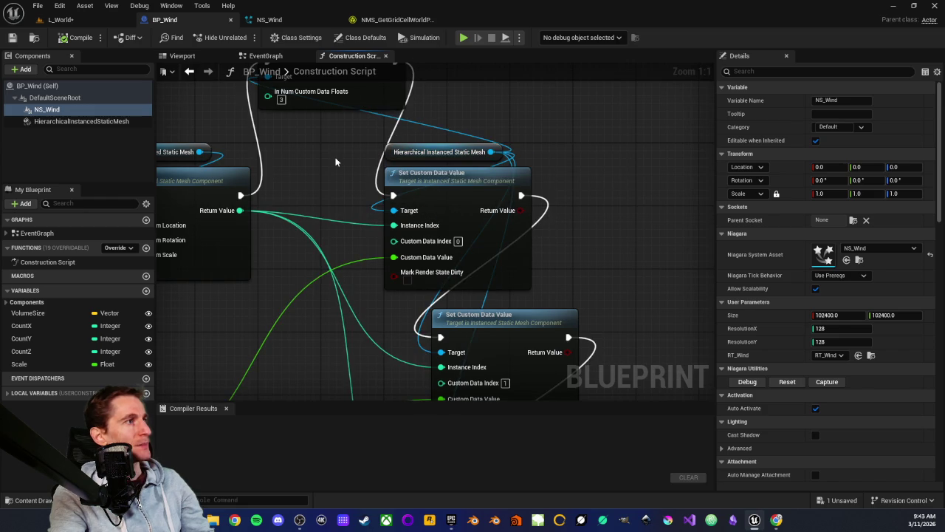
{"action": "left_click_drag", "start_coordinate": [362, 141], "coordinate": [376, 174]}
Step: Deselect NS_Wind, return to L_World and open the M_Wind material
{"action": "left_click", "coordinate": [564, 186]}
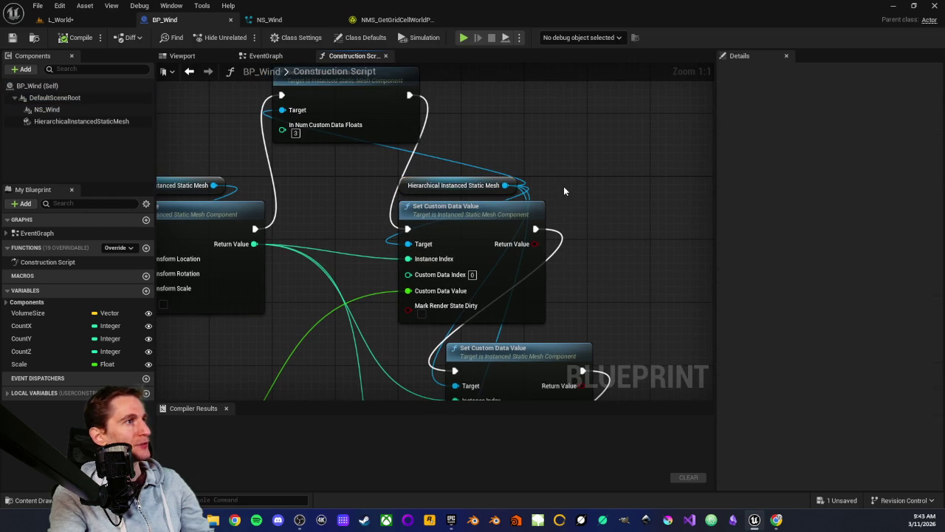
{"action": "left_click", "coordinate": [92, 26]}
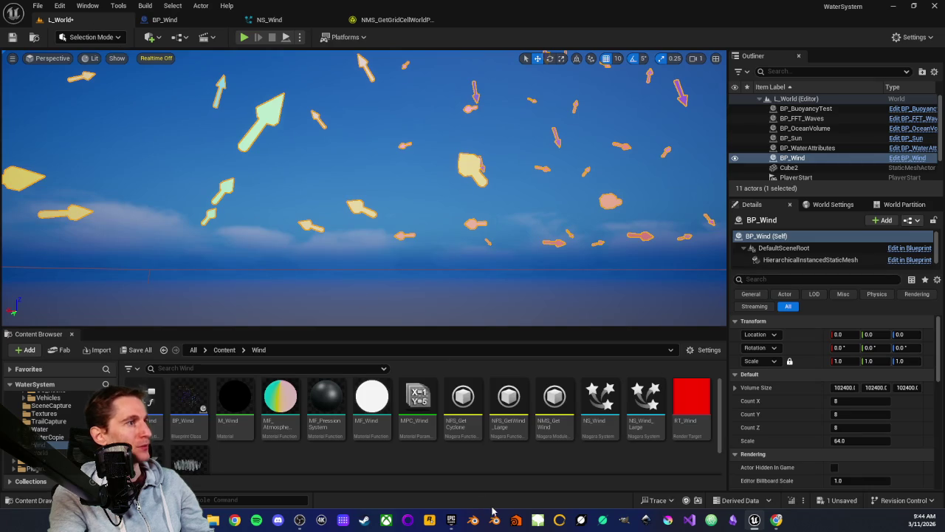
{"action": "double_click", "coordinate": [235, 410]}
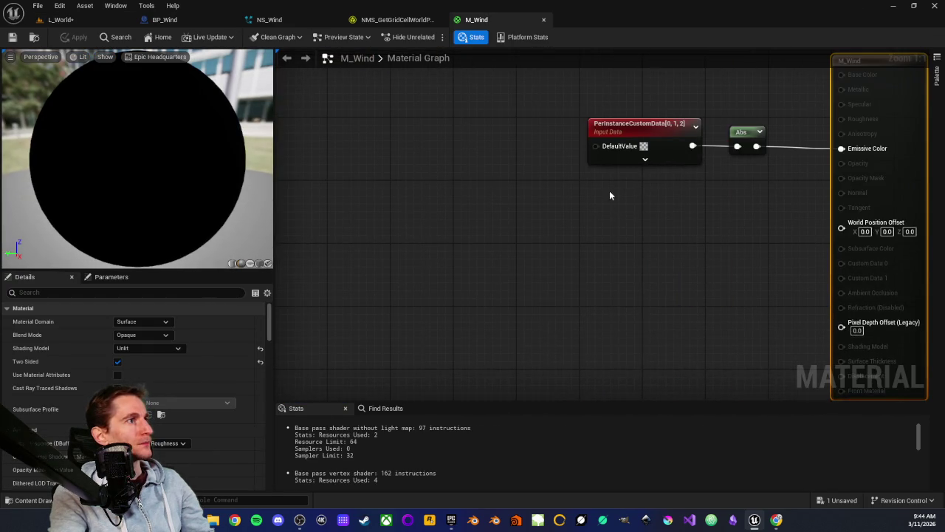
Step: Inspect M_Wind's PerInstanceCustomData and Abs nodes, fit the graph, then close the material
{"action": "mouse_move", "coordinate": [454, 193]}
{"action": "left_mouse_down"}
{"action": "mouse_move", "coordinate": [588, 261]}
{"action": "mouse_move", "coordinate": [649, 270]}
{"action": "left_mouse_up"}
{"action": "left_click", "coordinate": [396, 177]}
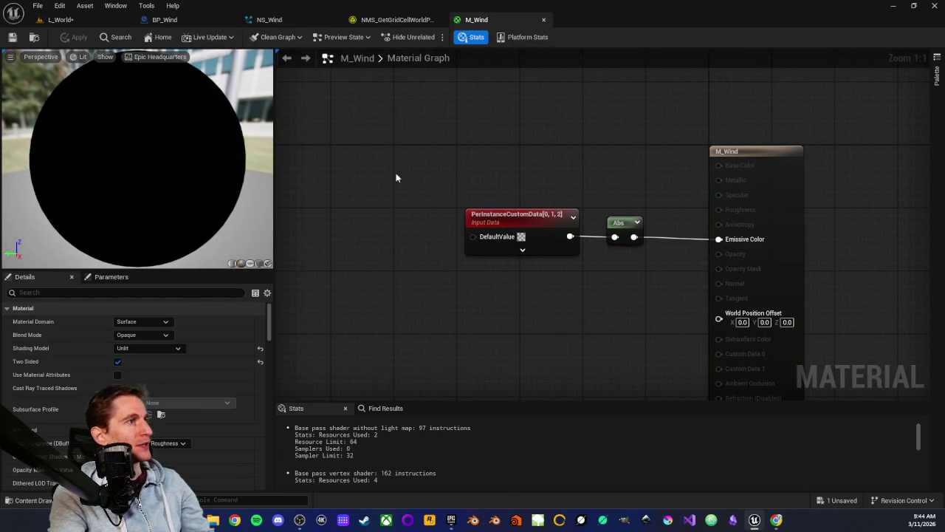
{"action": "key", "text": "Home"}
{"action": "middle_click", "coordinate": [495, 20]}
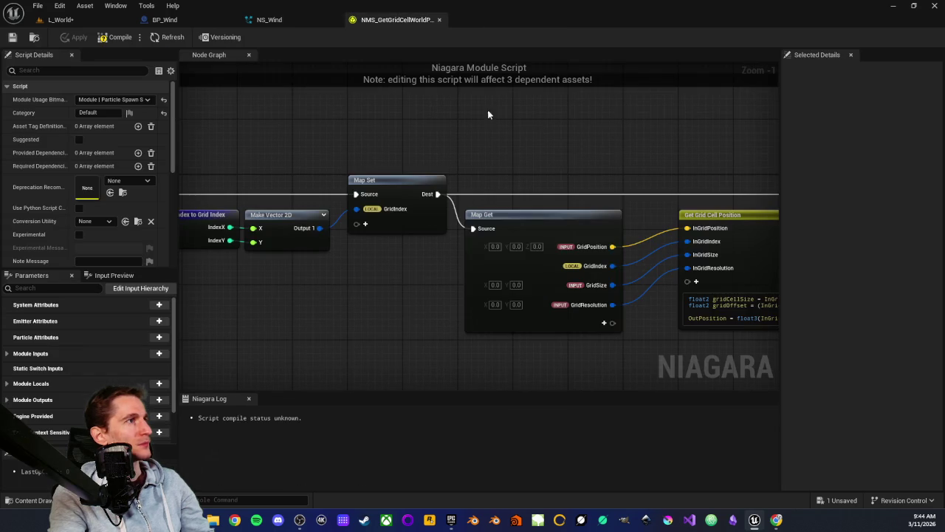
Step: Check NS_Wind's NMS Set Render Target Value module, then go back to BP_Wind
{"action": "mouse_move", "coordinate": [403, 286]}
{"action": "left_mouse_down"}
{"action": "mouse_move", "coordinate": [441, 272]}
{"action": "mouse_move", "coordinate": [503, 294]}
{"action": "left_mouse_up"}
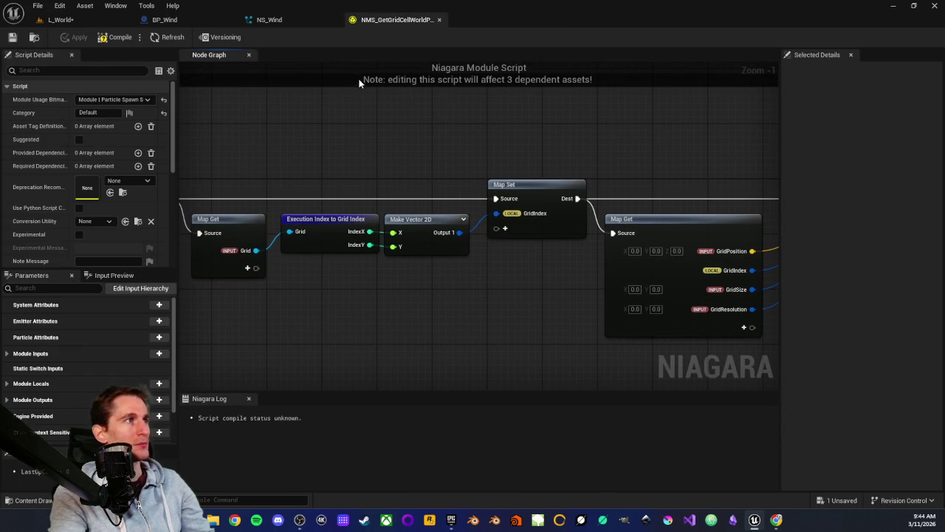
{"action": "left_click", "coordinate": [270, 21]}
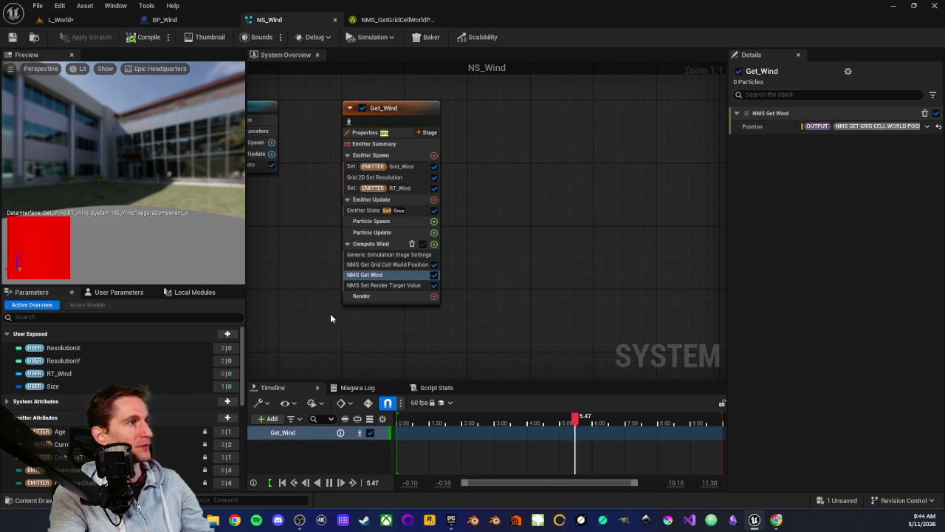
{"action": "left_click", "coordinate": [367, 283]}
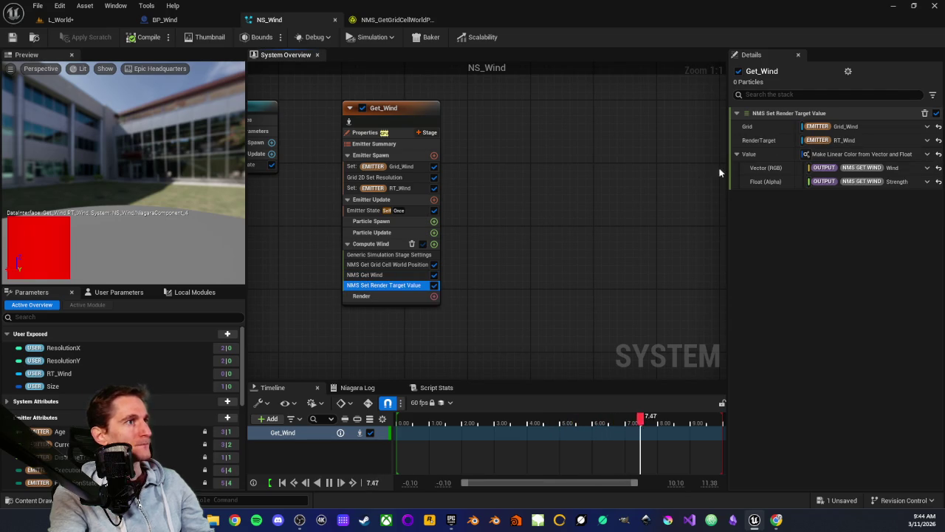
{"action": "left_click", "coordinate": [189, 21]}
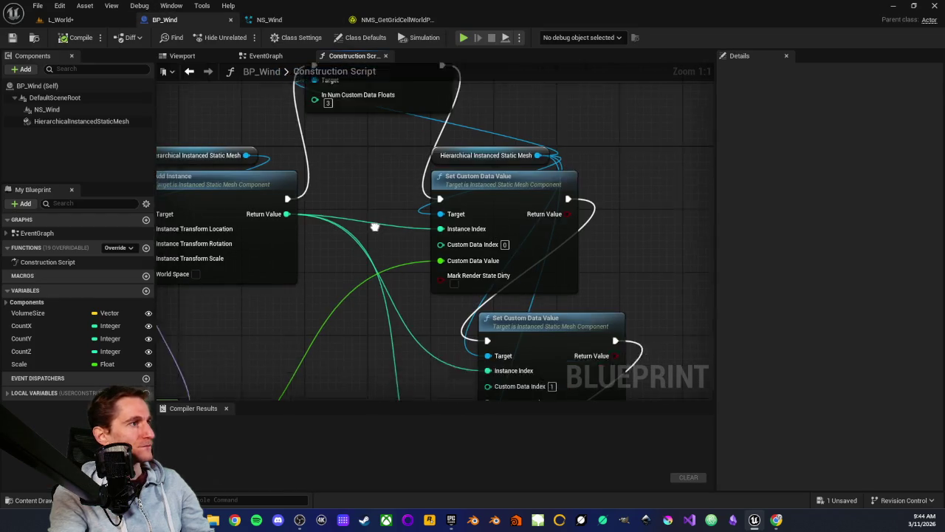
Step: Pan the construction script and select, then deselect, the Hierarchical Instanced Static Mesh node
{"action": "mouse_move", "coordinate": [404, 174]}
{"action": "left_mouse_down"}
{"action": "mouse_move", "coordinate": [331, 220]}
{"action": "mouse_move", "coordinate": [337, 182]}
{"action": "left_mouse_up"}
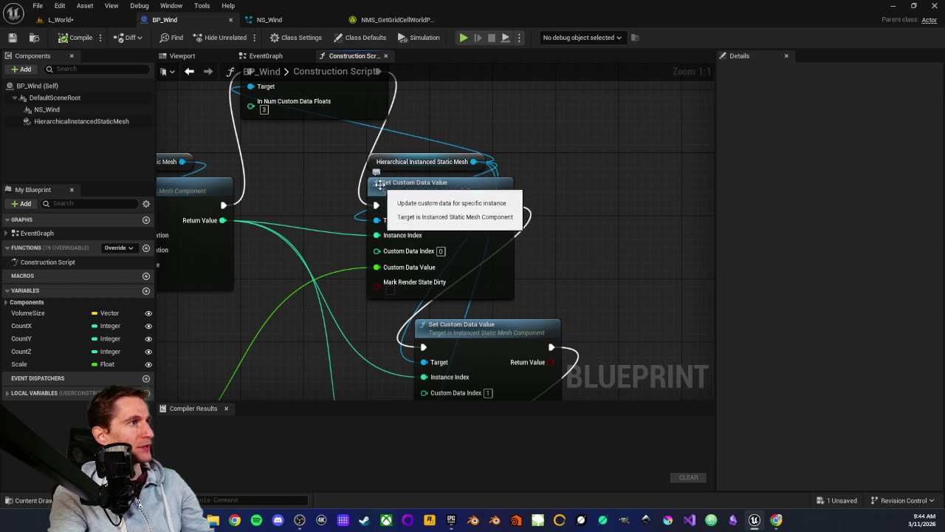
{"action": "left_click_drag", "start_coordinate": [485, 169], "coordinate": [485, 170]}
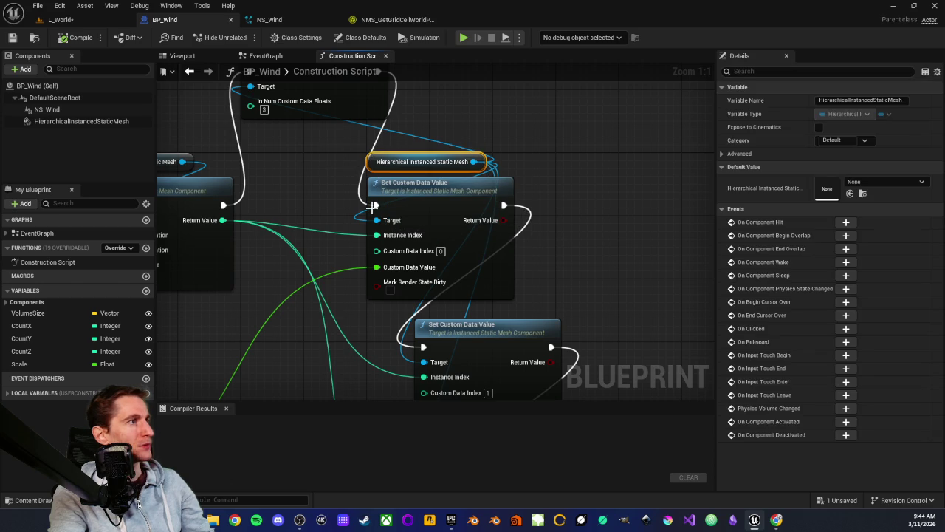
{"action": "left_click", "coordinate": [326, 186]}
Step: Review the third Set Custom Data Value, Vector Length and Normalize nodes, then open MF_AtmosphericFlow
{"action": "mouse_move", "coordinate": [399, 276]}
{"action": "left_mouse_down"}
{"action": "mouse_move", "coordinate": [344, 188]}
{"action": "mouse_move", "coordinate": [369, 193]}
{"action": "left_mouse_up"}
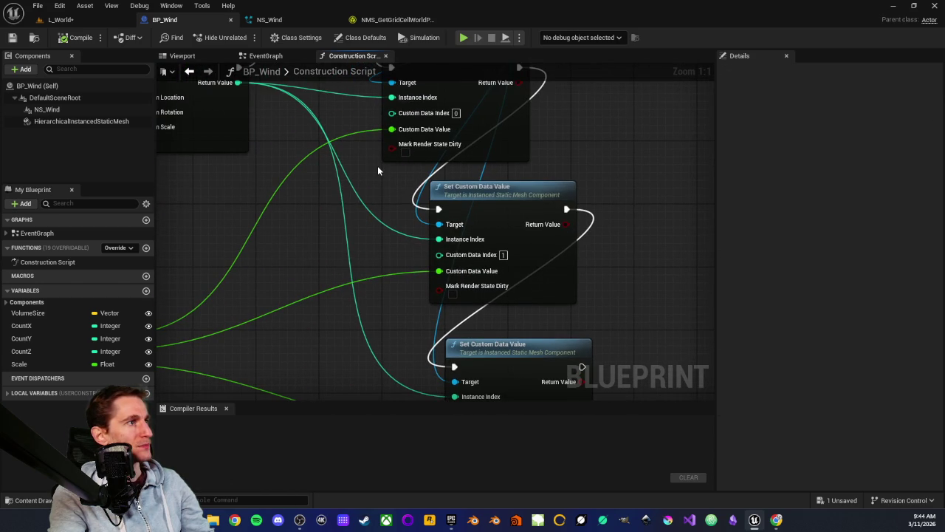
{"action": "mouse_move", "coordinate": [445, 291]}
{"action": "left_mouse_down"}
{"action": "mouse_move", "coordinate": [386, 243]}
{"action": "mouse_move", "coordinate": [492, 236]}
{"action": "left_mouse_up"}
{"action": "mouse_move", "coordinate": [666, 164]}
{"action": "left_mouse_down"}
{"action": "mouse_move", "coordinate": [422, 296]}
{"action": "mouse_move", "coordinate": [660, 213]}
{"action": "left_mouse_up"}
{"action": "mouse_move", "coordinate": [340, 306]}
{"action": "left_mouse_down"}
{"action": "mouse_move", "coordinate": [335, 295]}
{"action": "mouse_move", "coordinate": [515, 166]}
{"action": "mouse_move", "coordinate": [401, 233]}
{"action": "mouse_move", "coordinate": [415, 281]}
{"action": "left_mouse_up"}
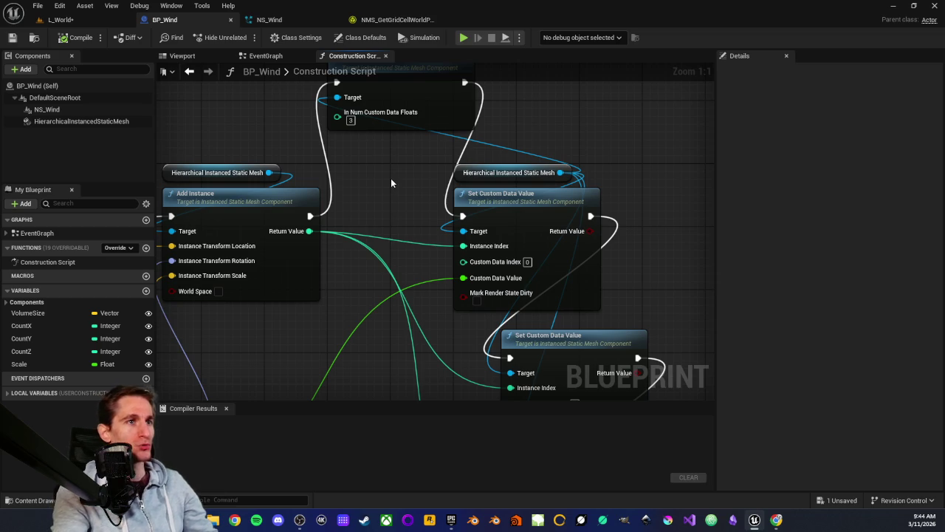
{"action": "left_click", "coordinate": [97, 20]}
{"action": "double_click", "coordinate": [279, 406]}
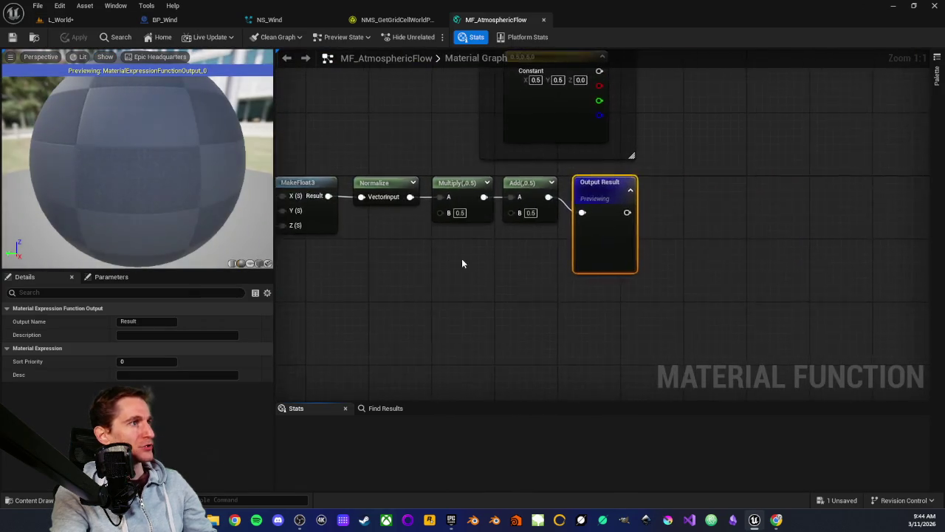
Step: Switch MF_AtmosphericFlow's preview from the sphere to a flat plane and view the gradient head-on
{"action": "mouse_move", "coordinate": [576, 287]}
{"action": "left_mouse_down"}
{"action": "mouse_move", "coordinate": [937, 273]}
{"action": "mouse_move", "coordinate": [700, 299]}
{"action": "left_mouse_up"}
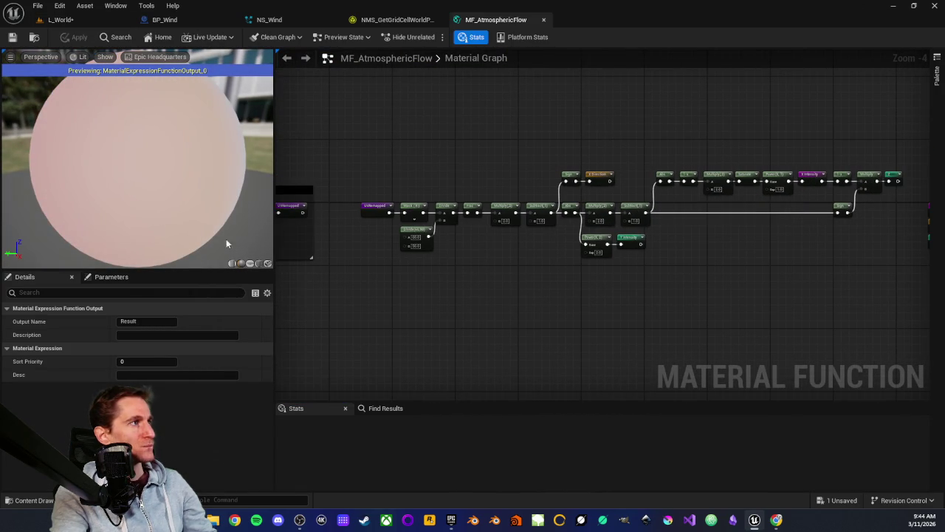
{"action": "mouse_move", "coordinate": [175, 159]}
{"action": "left_mouse_down"}
{"action": "mouse_move", "coordinate": [188, 226]}
{"action": "mouse_move", "coordinate": [173, 133]}
{"action": "left_mouse_up"}
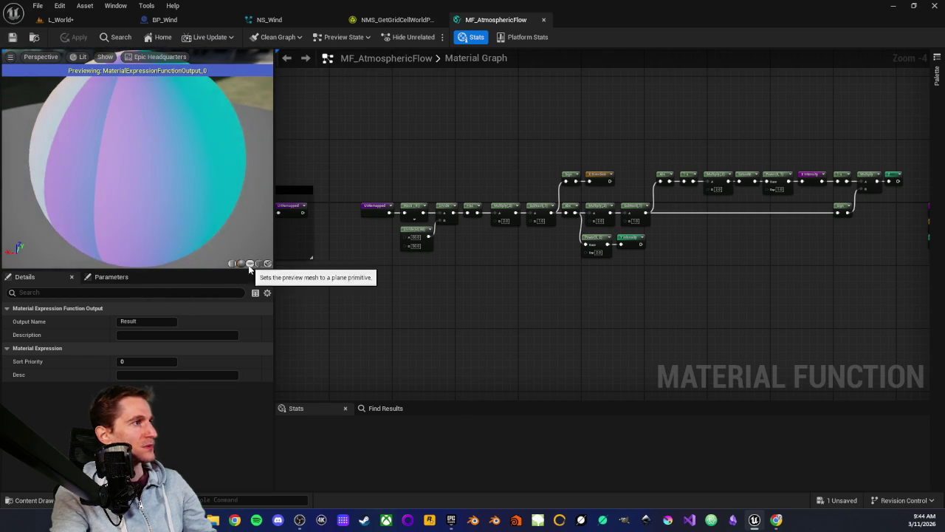
{"action": "left_click", "coordinate": [249, 263]}
{"action": "left_click_drag", "start_coordinate": [61, 197], "coordinate": [85, 181]}
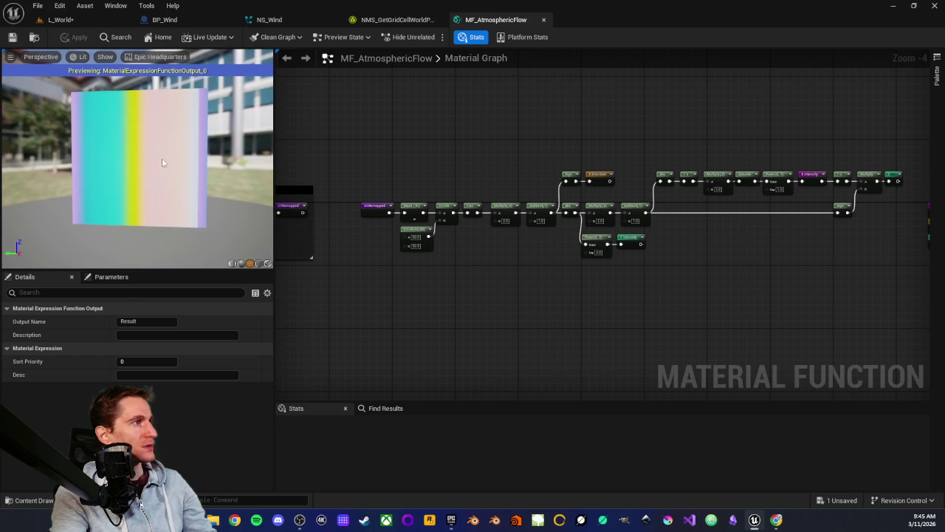
Step: Trace the chain from XIntensity and MakeFloat3 to Output Result, then close MF_AtmosphericFlow
{"action": "left_click_drag", "start_coordinate": [545, 271], "coordinate": [503, 293]}
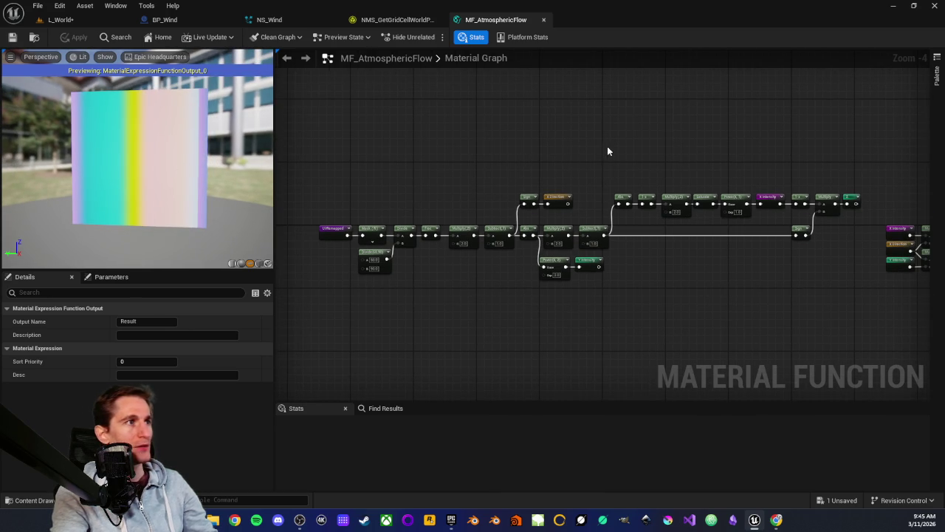
{"action": "left_click_drag", "start_coordinate": [608, 150], "coordinate": [439, 158]}
{"action": "scroll", "coordinate": [734, 164], "scroll_direction": "up", "scroll_amount": 2}
{"action": "left_click_drag", "start_coordinate": [734, 164], "coordinate": [539, 184]}
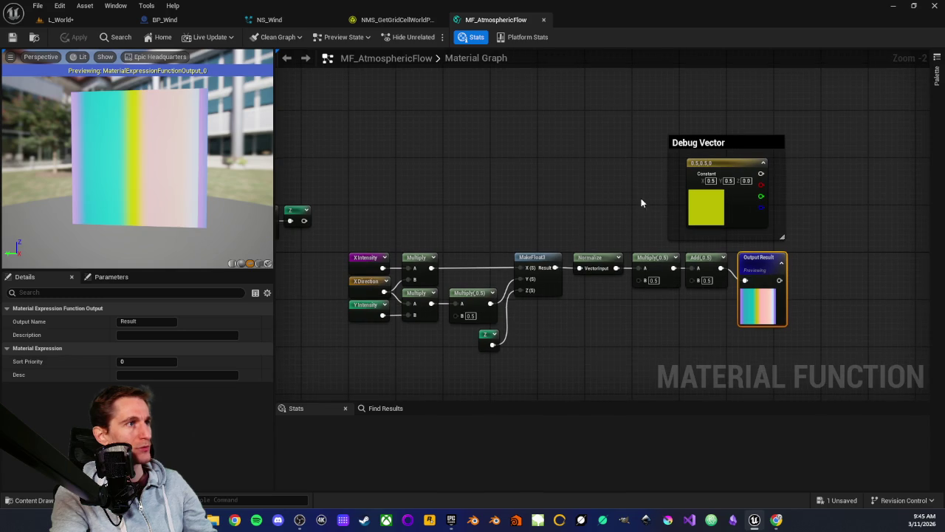
{"action": "scroll", "coordinate": [483, 190], "scroll_direction": "down", "scroll_amount": 2}
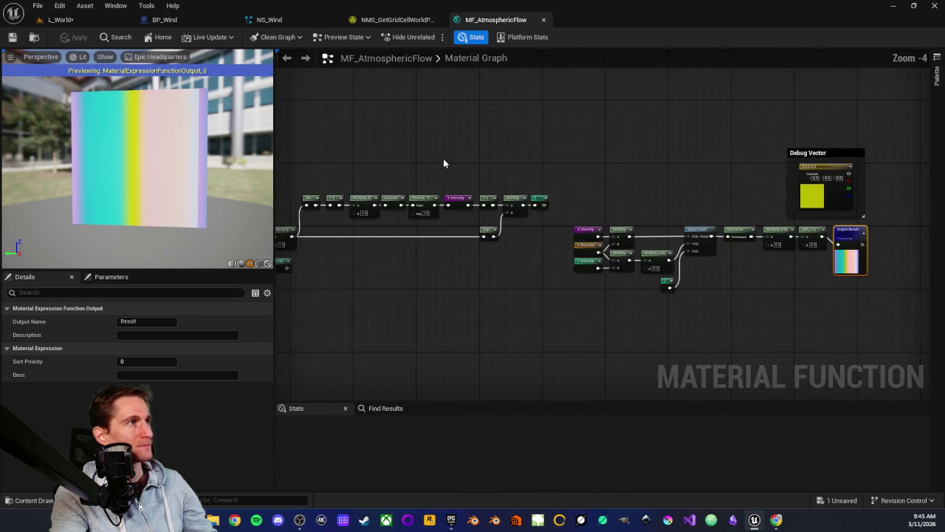
{"action": "left_click_drag", "start_coordinate": [475, 172], "coordinate": [562, 159]}
{"action": "left_click_drag", "start_coordinate": [423, 165], "coordinate": [476, 152]}
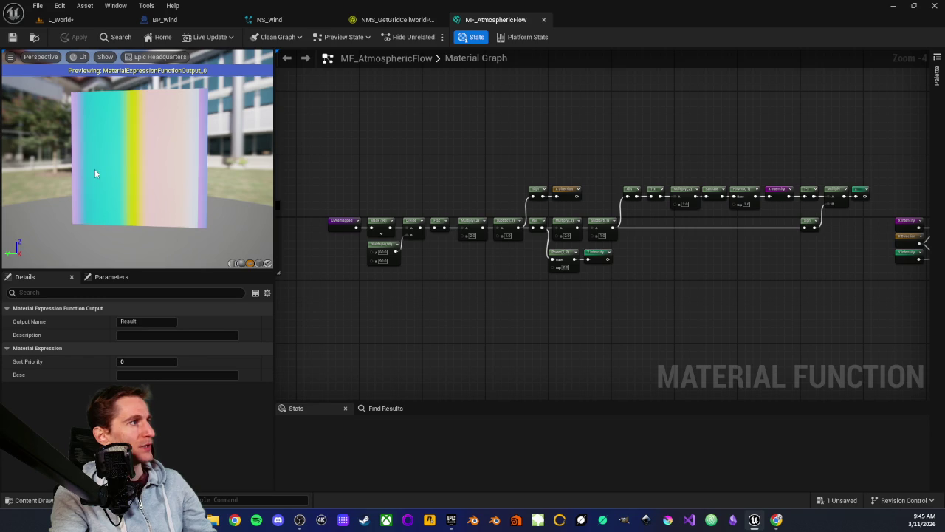
{"action": "left_click_drag", "start_coordinate": [353, 172], "coordinate": [293, 173]}
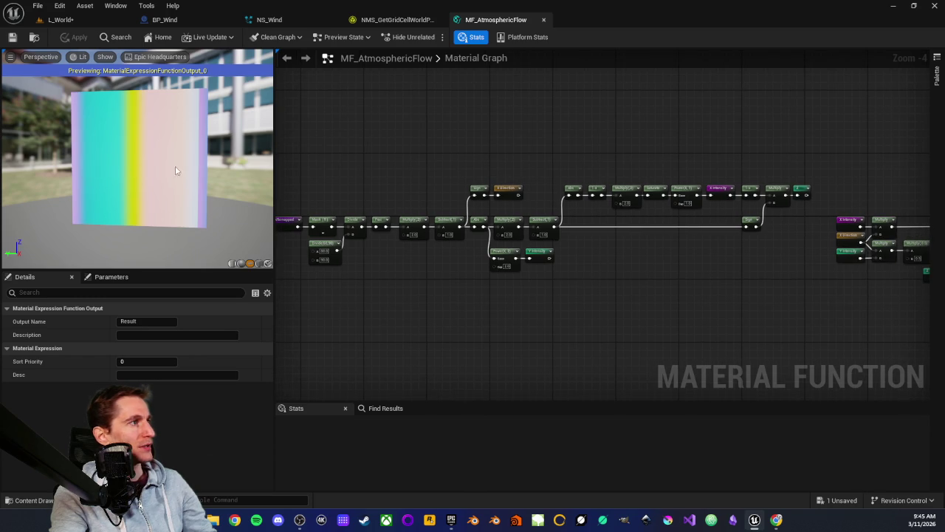
{"action": "mouse_move", "coordinate": [80, 168]}
{"action": "left_mouse_down"}
{"action": "mouse_move", "coordinate": [111, 148]}
{"action": "mouse_move", "coordinate": [118, 111]}
{"action": "mouse_move", "coordinate": [126, 170]}
{"action": "mouse_move", "coordinate": [140, 170]}
{"action": "left_mouse_up"}
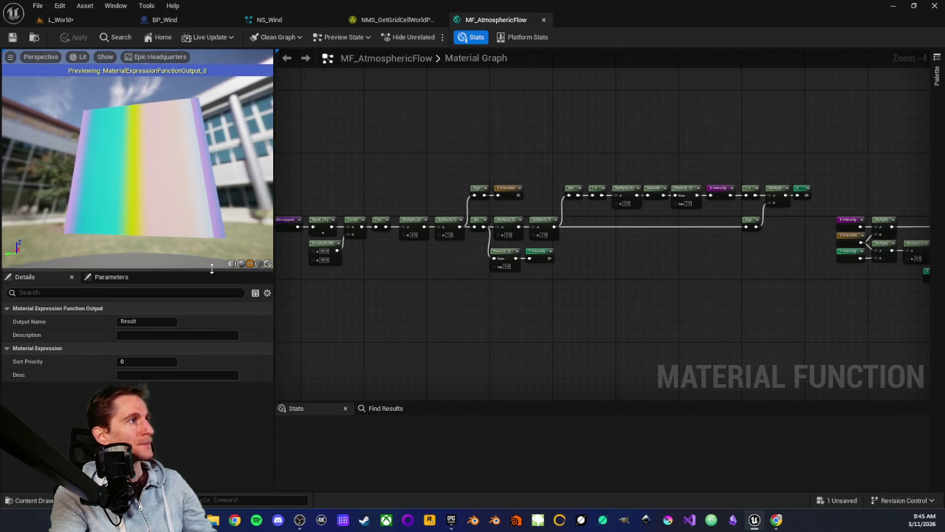
{"action": "middle_click", "coordinate": [486, 22]}
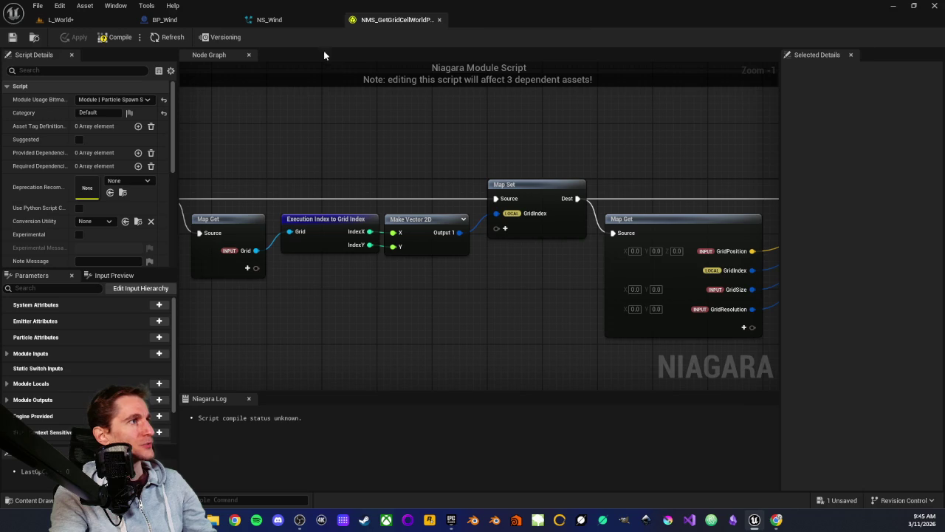
Step: Go back to the L_World level, clear the Content Browser selection, and open MF_PressionSystem
{"action": "left_click", "coordinate": [177, 20]}
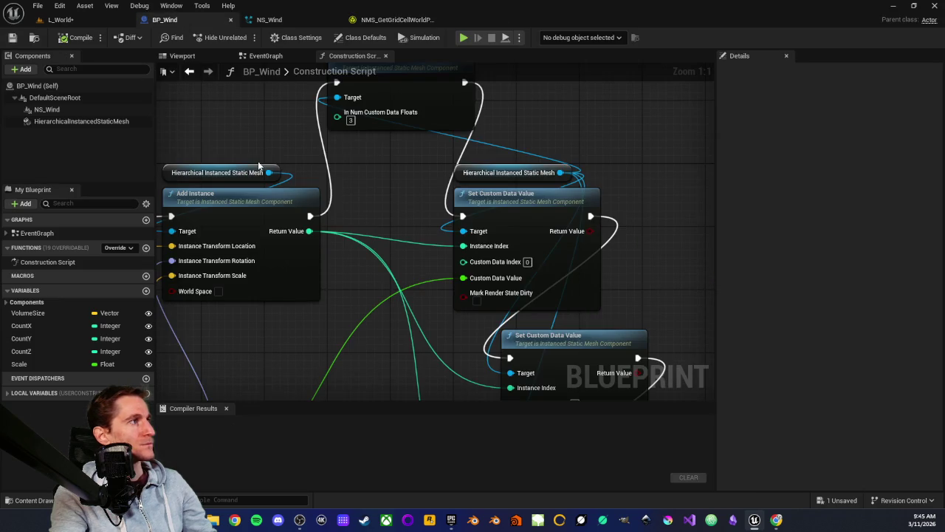
{"action": "left_click", "coordinate": [59, 20]}
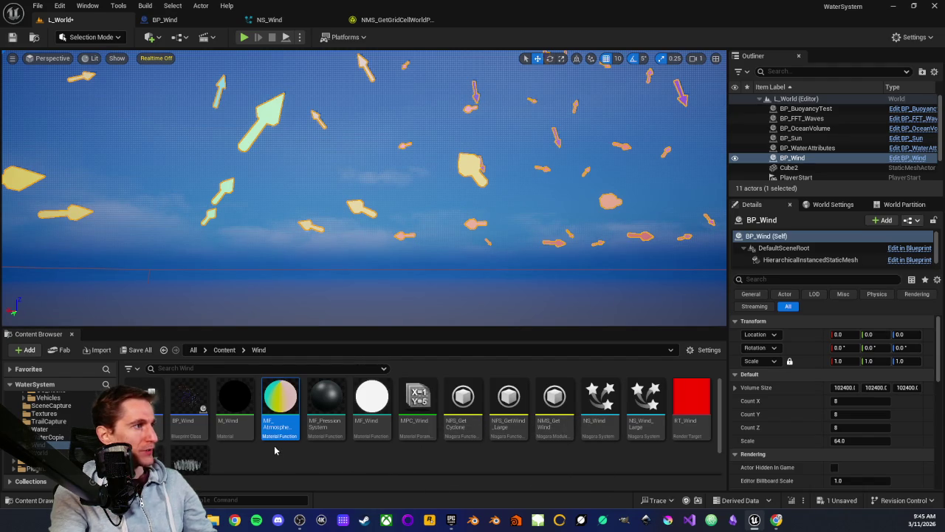
{"action": "left_click", "coordinate": [328, 465]}
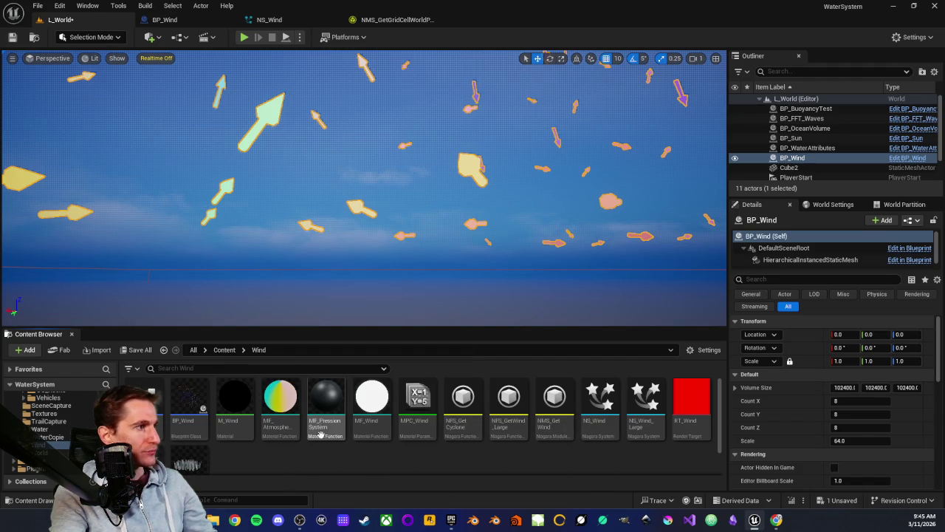
{"action": "double_click", "coordinate": [318, 417]}
{"action": "scroll", "coordinate": [430, 215], "scroll_direction": "down", "scroll_amount": 3}
{"action": "scroll", "coordinate": [596, 270], "scroll_direction": "up", "scroll_amount": 2}
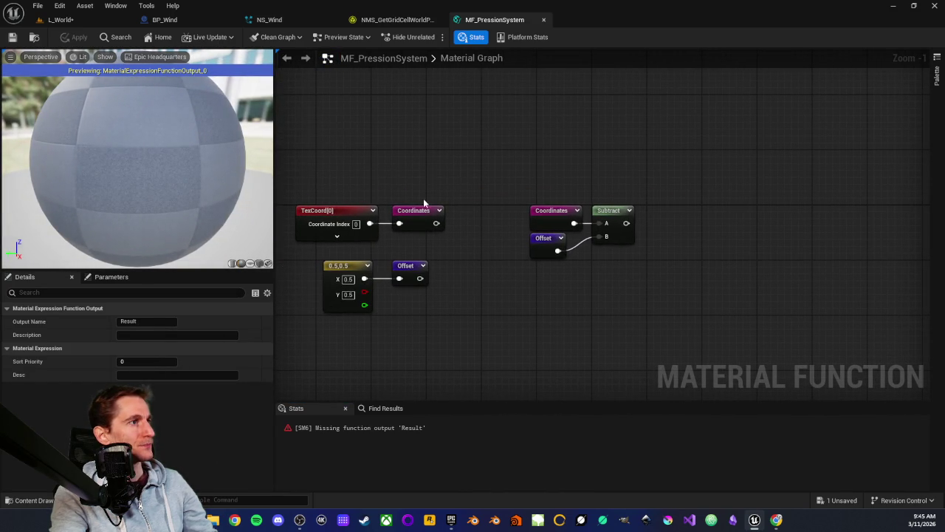
Step: Inspect MF_PressionSystem's Coordinates, Offset, Subtract and Output Result nodes, then close the function
{"action": "left_click_drag", "start_coordinate": [523, 180], "coordinate": [668, 299]}
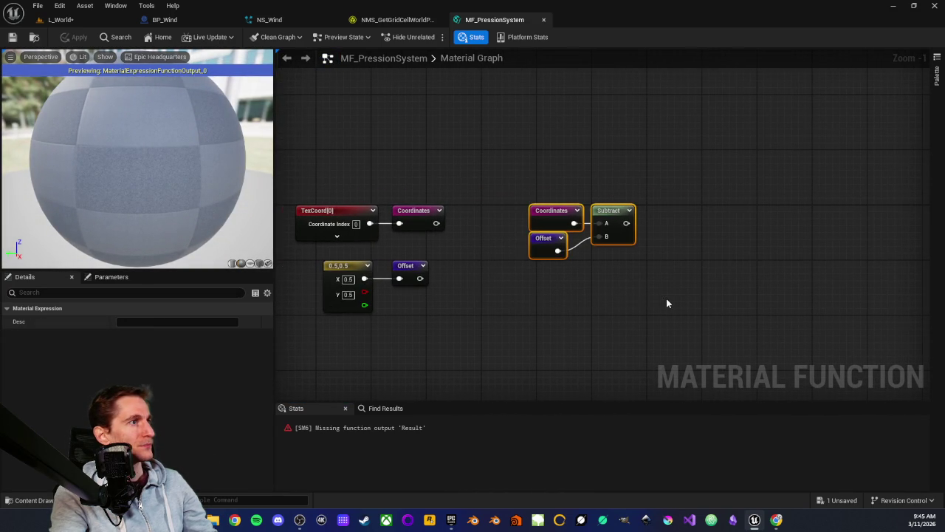
{"action": "scroll", "coordinate": [667, 299], "scroll_direction": "down", "scroll_amount": 3}
{"action": "left_click_drag", "start_coordinate": [599, 300], "coordinate": [541, 288]}
{"action": "left_click", "coordinate": [527, 264]}
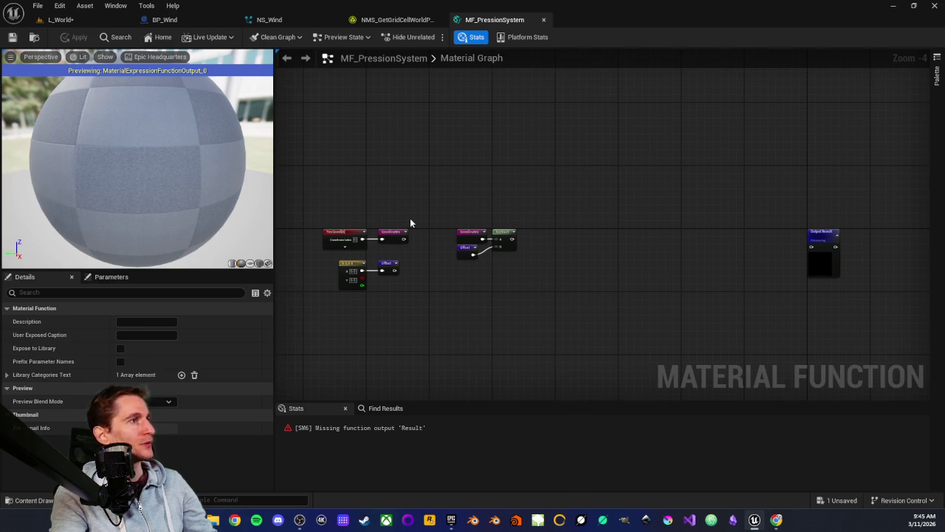
{"action": "scroll", "coordinate": [411, 222], "scroll_direction": "up", "scroll_amount": 3}
{"action": "left_click_drag", "start_coordinate": [380, 189], "coordinate": [734, 316]}
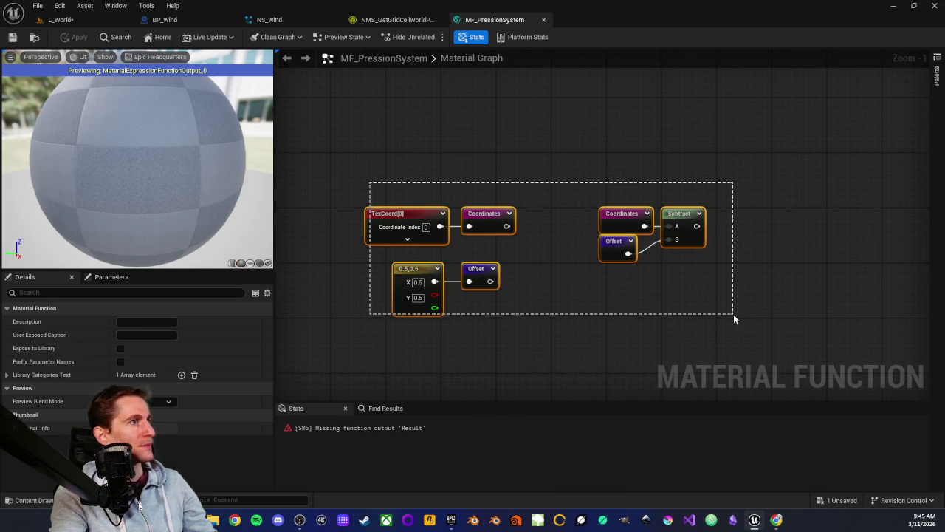
{"action": "left_click", "coordinate": [690, 336]}
{"action": "mouse_move", "coordinate": [641, 322]}
{"action": "left_mouse_down"}
{"action": "mouse_move", "coordinate": [289, 306]}
{"action": "mouse_move", "coordinate": [298, 304]}
{"action": "left_mouse_up"}
{"action": "scroll", "coordinate": [299, 304], "scroll_direction": "down", "scroll_amount": 1}
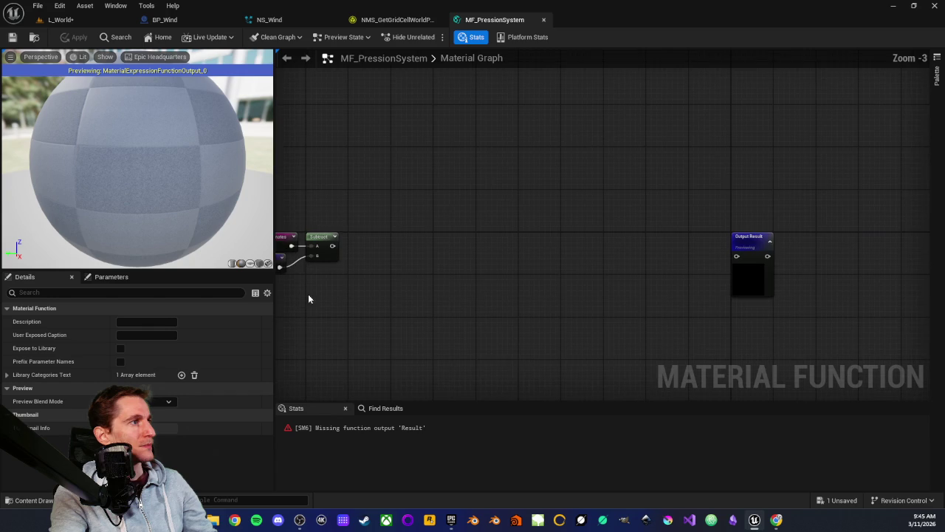
{"action": "scroll", "coordinate": [351, 299], "scroll_direction": "down", "scroll_amount": 1}
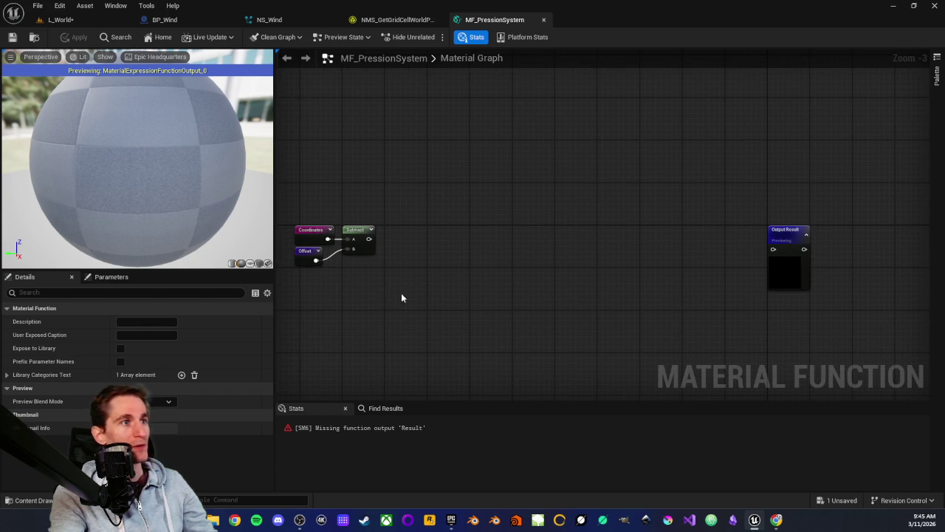
{"action": "middle_click", "coordinate": [493, 18]}
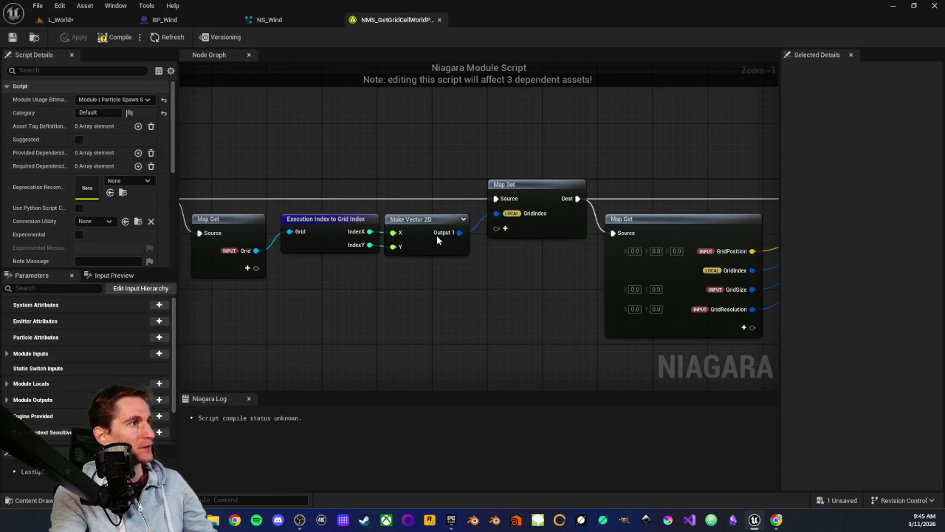
Step: Pass through BP_Wind back to L_World and select BP_FL_Wind in the Wind folder
{"action": "left_click", "coordinate": [209, 22]}
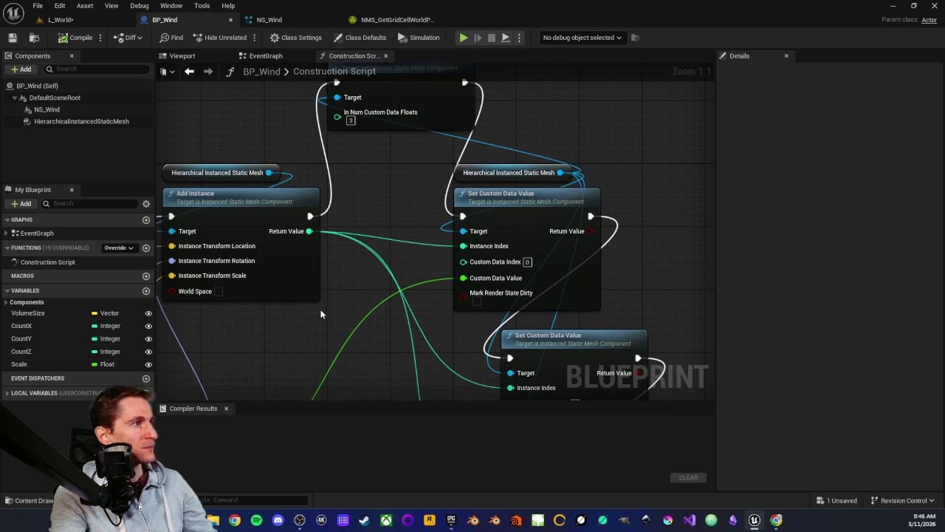
{"action": "left_click", "coordinate": [62, 20]}
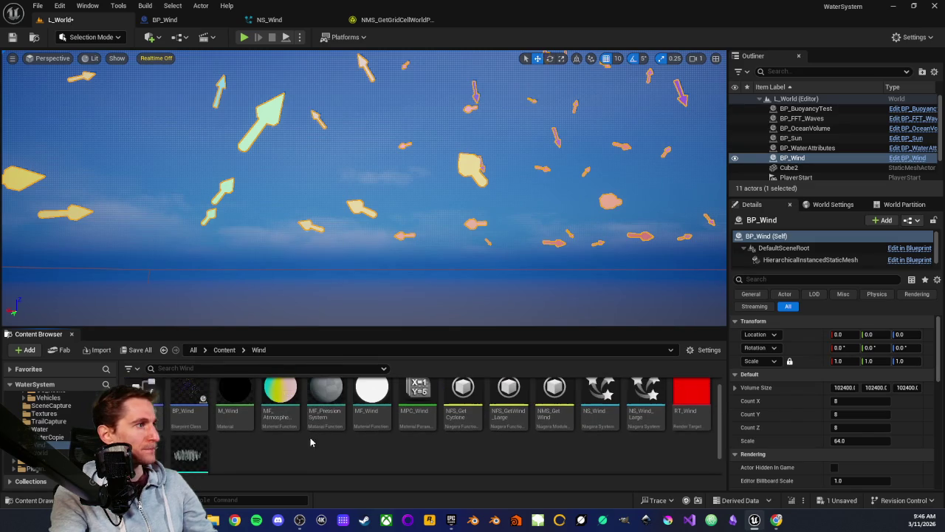
{"action": "left_click", "coordinate": [144, 403]}
Step: Open BP_FL_Wind and pan its GetWind_LargeScale graph toward the CELL ALTITUDE MAX comment
{"action": "double_click", "coordinate": [144, 402]}
{"action": "scroll", "coordinate": [440, 195], "scroll_direction": "down", "scroll_amount": 2}
{"action": "left_click_drag", "start_coordinate": [466, 184], "coordinate": [201, 192]}
{"action": "scroll", "coordinate": [330, 353], "scroll_direction": "up", "scroll_amount": 2}
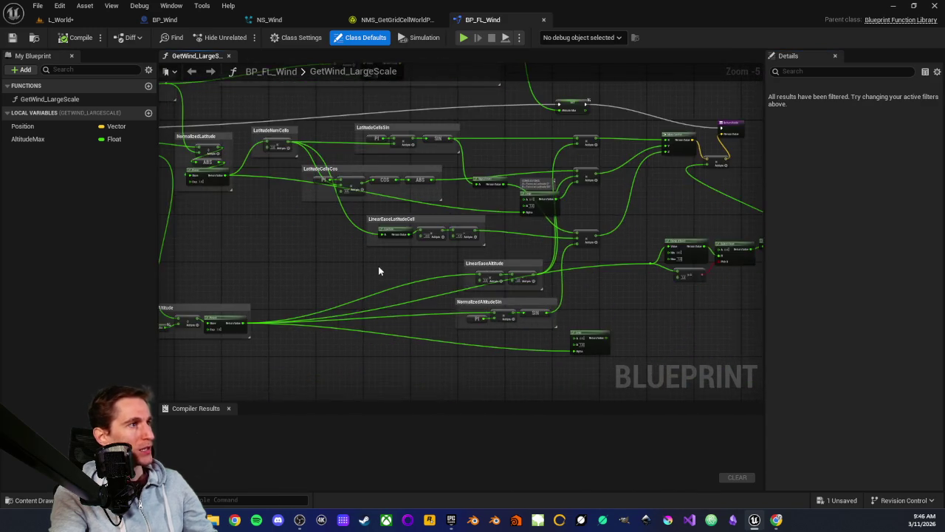
{"action": "scroll", "coordinate": [408, 264], "scroll_direction": "down", "scroll_amount": 2}
{"action": "left_click_drag", "start_coordinate": [403, 259], "coordinate": [530, 334]}
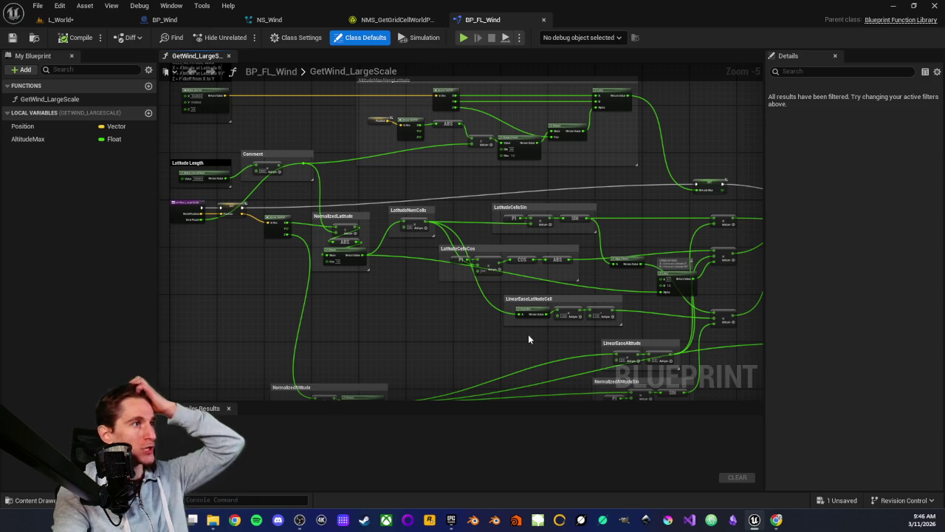
{"action": "scroll", "coordinate": [396, 276], "scroll_direction": "up", "scroll_amount": 2}
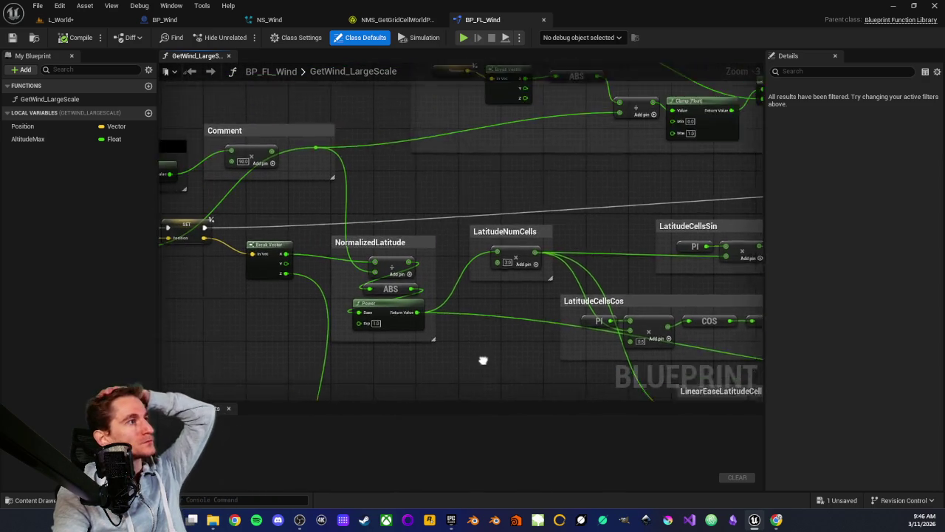
{"action": "scroll", "coordinate": [476, 274], "scroll_direction": "down", "scroll_amount": 2}
{"action": "left_click_drag", "start_coordinate": [472, 283], "coordinate": [512, 303]}
{"action": "scroll", "coordinate": [443, 199], "scroll_direction": "up", "scroll_amount": 3}
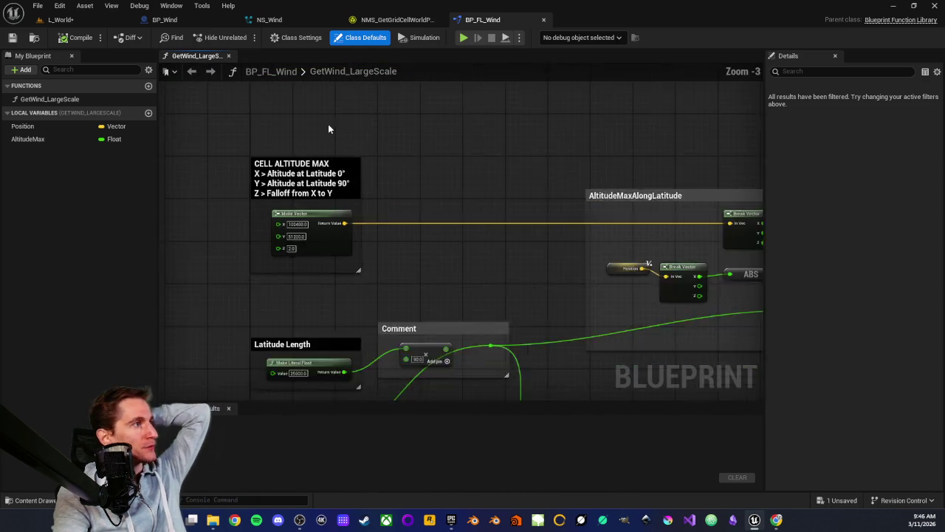
Step: Trace the NormalizedLatitude, LatitudeCellsSin/Cos, LinearEaseLatitudeCell, Sign and Lerp nodes, then return to BP_Wind
{"action": "mouse_move", "coordinate": [439, 193]}
{"action": "left_mouse_down"}
{"action": "mouse_move", "coordinate": [433, 143]}
{"action": "mouse_move", "coordinate": [249, 152]}
{"action": "mouse_move", "coordinate": [416, 213]}
{"action": "mouse_move", "coordinate": [484, 204]}
{"action": "mouse_move", "coordinate": [372, 162]}
{"action": "left_mouse_up"}
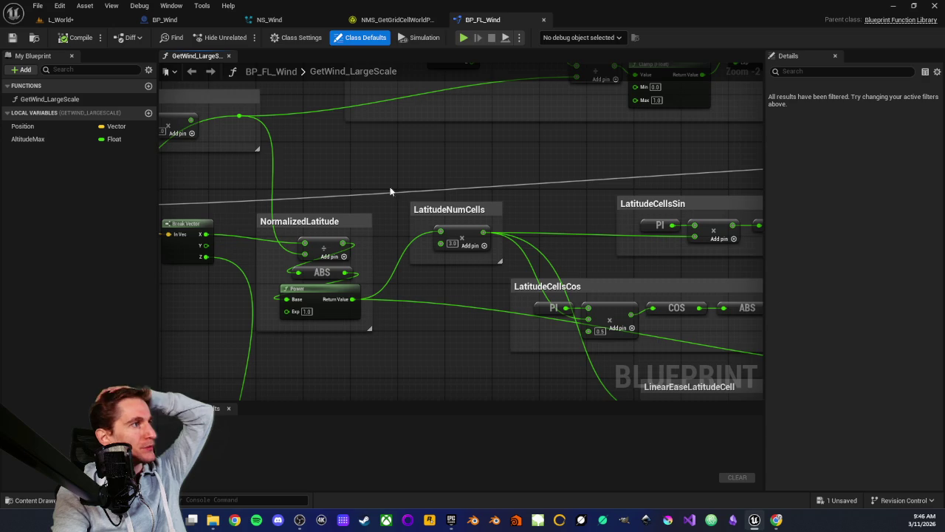
{"action": "left_click_drag", "start_coordinate": [576, 194], "coordinate": [330, 180]}
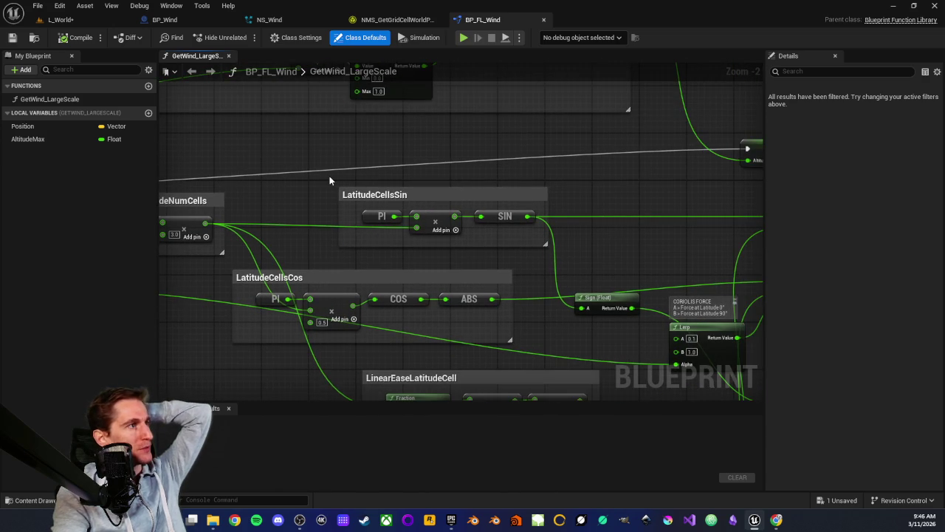
{"action": "left_click_drag", "start_coordinate": [313, 222], "coordinate": [354, 192]}
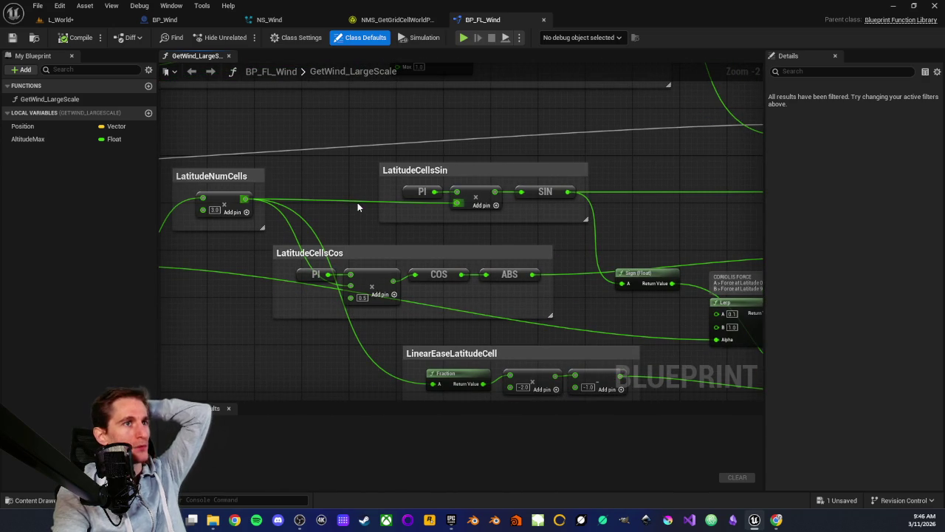
{"action": "mouse_move", "coordinate": [445, 230]}
{"action": "left_mouse_down"}
{"action": "mouse_move", "coordinate": [379, 222]}
{"action": "mouse_move", "coordinate": [382, 212]}
{"action": "mouse_move", "coordinate": [363, 226]}
{"action": "left_mouse_up"}
{"action": "scroll", "coordinate": [445, 287], "scroll_direction": "up", "scroll_amount": 2}
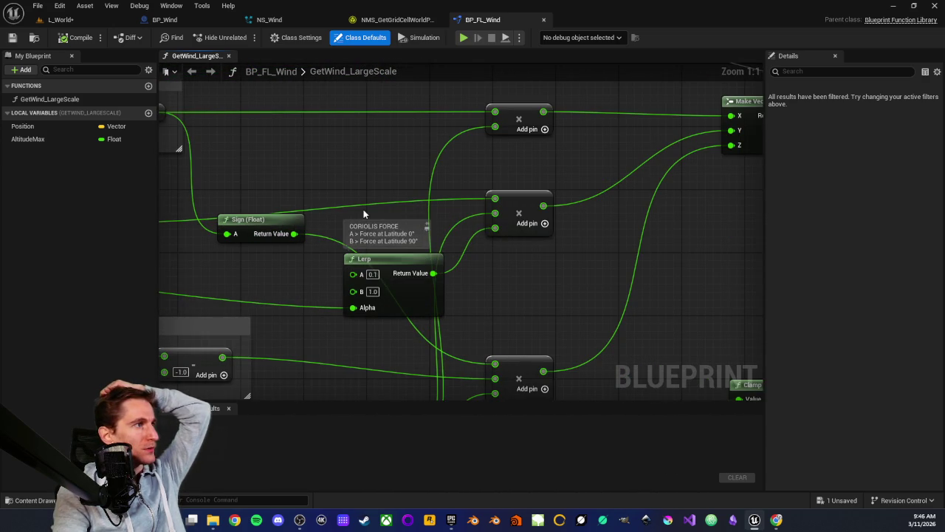
{"action": "scroll", "coordinate": [520, 285], "scroll_direction": "down", "scroll_amount": 7}
{"action": "scroll", "coordinate": [536, 291], "scroll_direction": "up", "scroll_amount": 2}
{"action": "scroll", "coordinate": [317, 291], "scroll_direction": "up", "scroll_amount": 2}
{"action": "scroll", "coordinate": [350, 249], "scroll_direction": "down", "scroll_amount": 5}
{"action": "scroll", "coordinate": [384, 266], "scroll_direction": "up", "scroll_amount": 3}
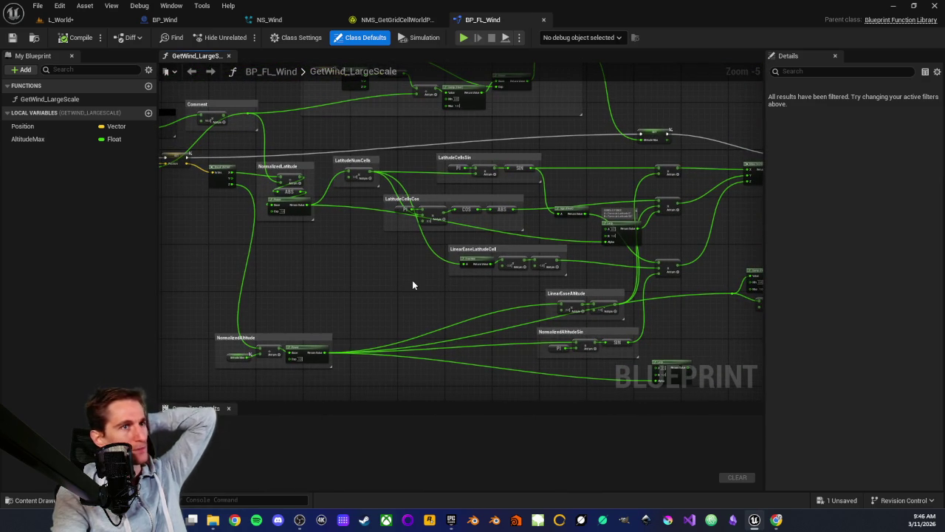
{"action": "scroll", "coordinate": [380, 270], "scroll_direction": "down", "scroll_amount": 2}
{"action": "scroll", "coordinate": [455, 248], "scroll_direction": "up", "scroll_amount": 2}
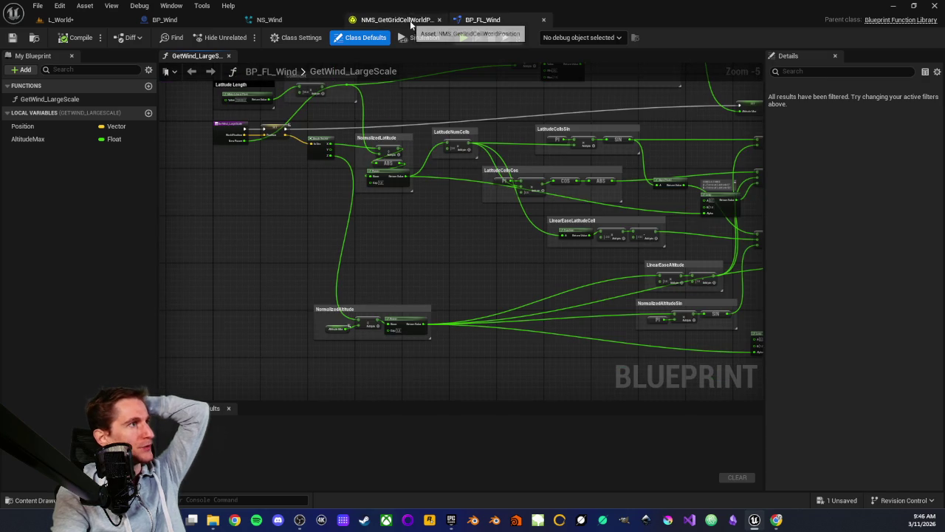
{"action": "left_click", "coordinate": [186, 20]}
Step: Drill into the GetWind_LargeScale function to the CELL ALTITUDE MAX area, then switch to NS_Wind
{"action": "scroll", "coordinate": [516, 294], "scroll_direction": "down", "scroll_amount": 6}
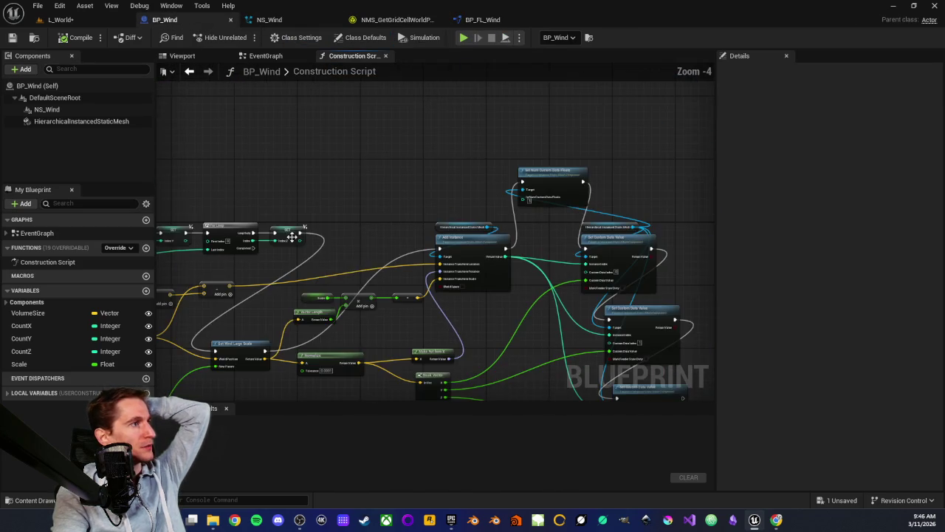
{"action": "scroll", "coordinate": [380, 263], "scroll_direction": "up", "scroll_amount": 2}
{"action": "scroll", "coordinate": [513, 203], "scroll_direction": "up", "scroll_amount": 4}
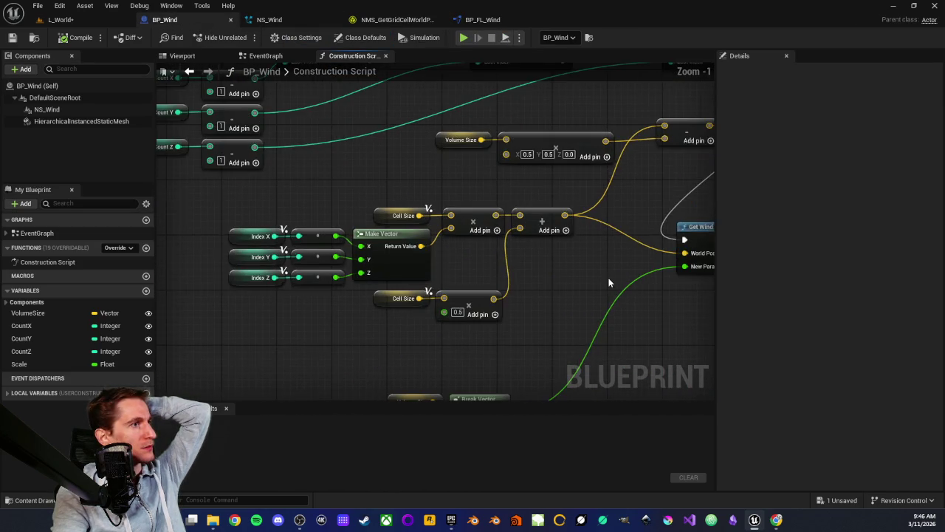
{"action": "double_click", "coordinate": [507, 203]}
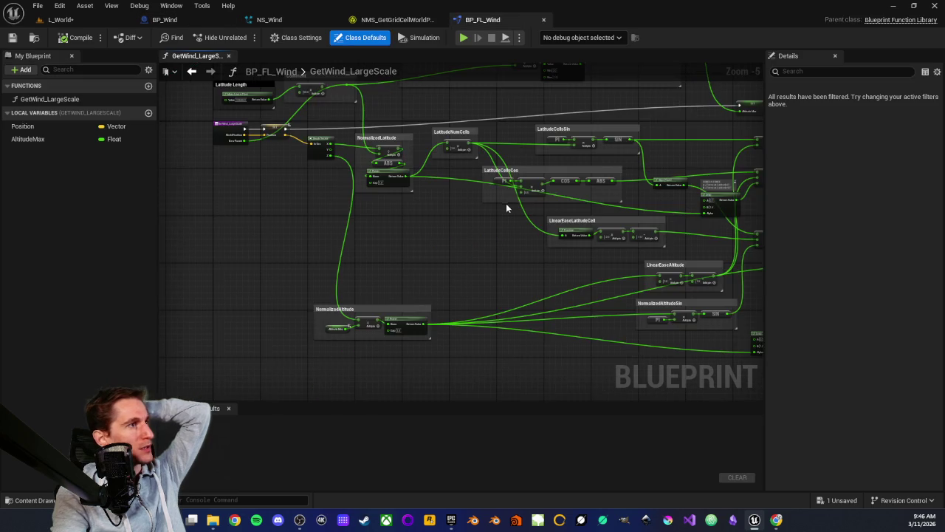
{"action": "scroll", "coordinate": [486, 314], "scroll_direction": "down", "scroll_amount": 2}
{"action": "mouse_move", "coordinate": [489, 314]}
{"action": "left_mouse_down"}
{"action": "mouse_move", "coordinate": [407, 274]}
{"action": "mouse_move", "coordinate": [497, 308]}
{"action": "mouse_move", "coordinate": [571, 359]}
{"action": "left_mouse_up"}
{"action": "scroll", "coordinate": [409, 279], "scroll_direction": "up", "scroll_amount": 3}
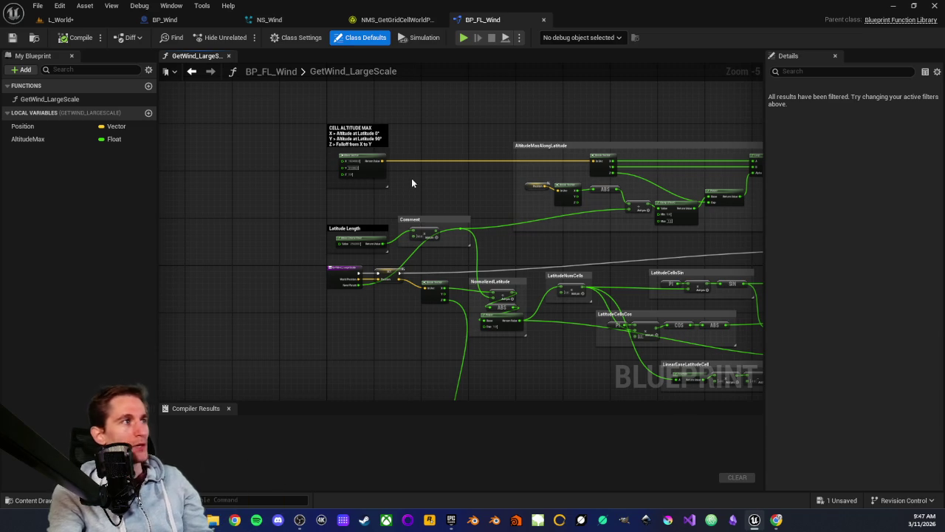
{"action": "mouse_move", "coordinate": [484, 136]}
{"action": "left_mouse_down"}
{"action": "mouse_move", "coordinate": [357, 173]}
{"action": "mouse_move", "coordinate": [402, 220]}
{"action": "left_mouse_up"}
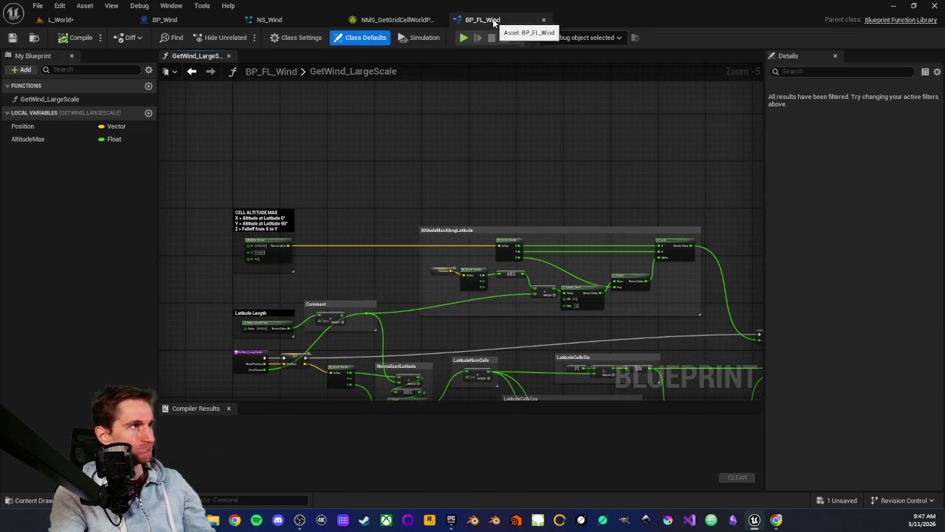
{"action": "left_click", "coordinate": [391, 20]}
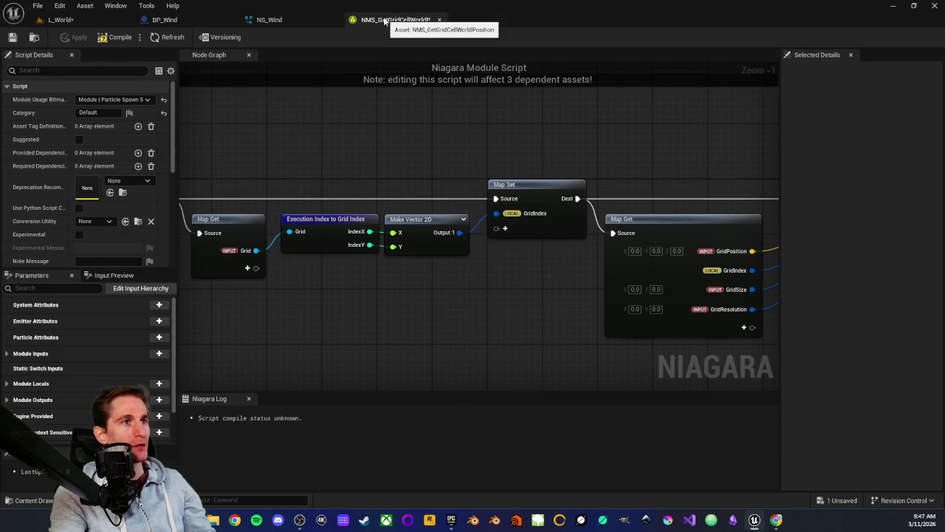
{"action": "left_click", "coordinate": [306, 20]}
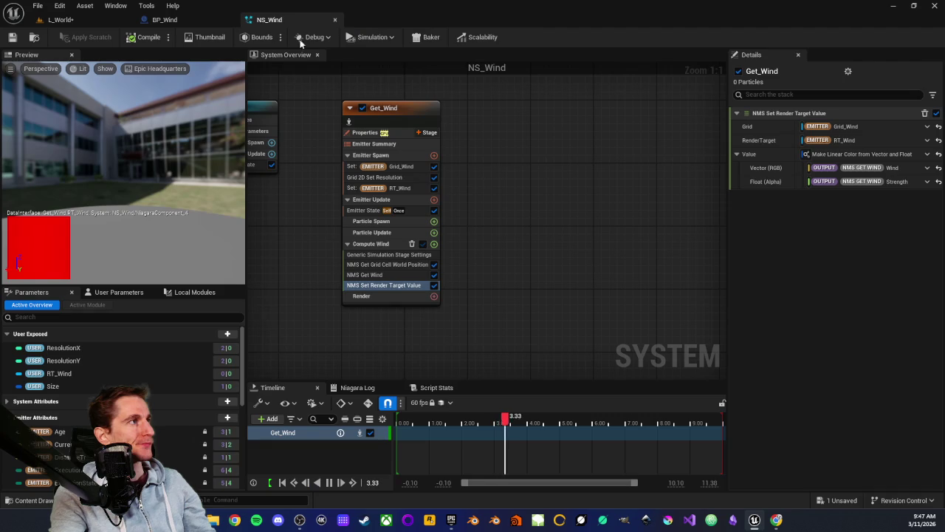
Step: Close the NS_Wind editor and check BP_Wind's NS_Wind component and construction script
{"action": "middle_click", "coordinate": [287, 19]}
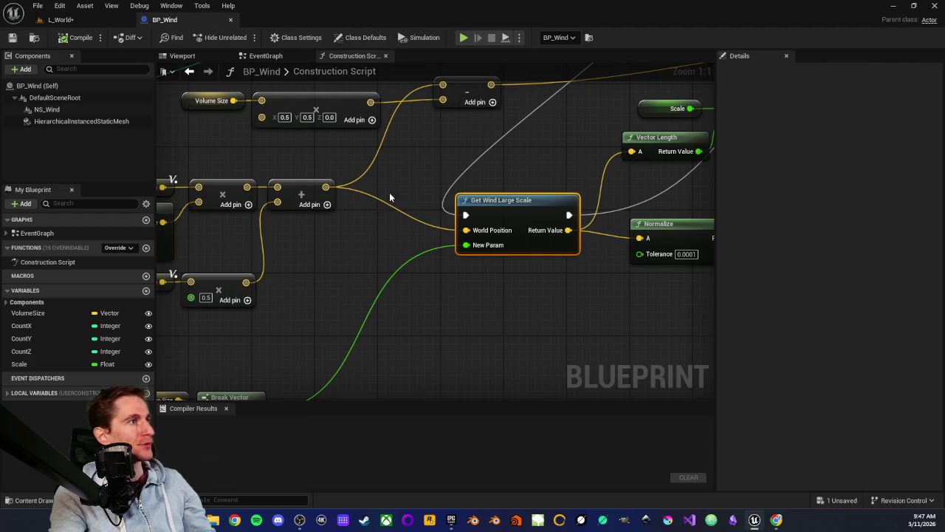
{"action": "left_click", "coordinate": [285, 162]}
{"action": "scroll", "coordinate": [289, 248], "scroll_direction": "down", "scroll_amount": 5}
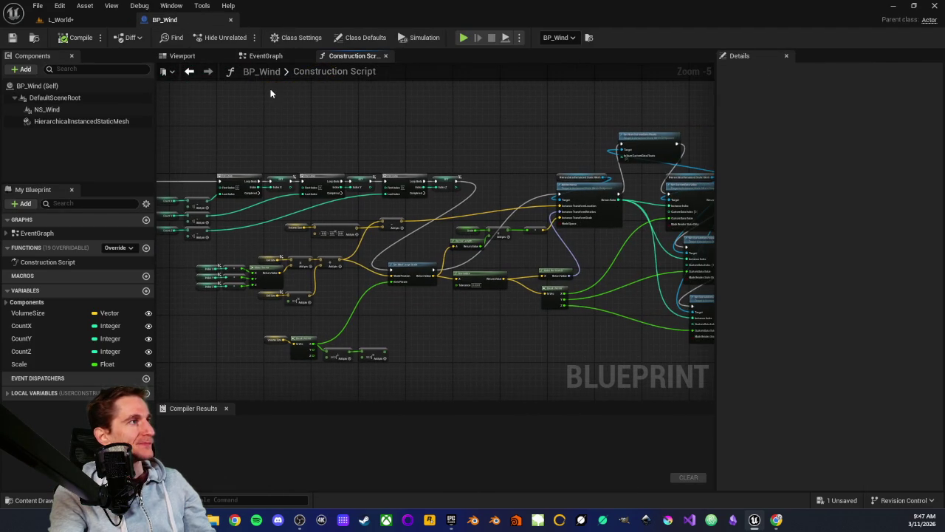
{"action": "scroll", "coordinate": [274, 93], "scroll_direction": "up", "scroll_amount": 2}
{"action": "scroll", "coordinate": [499, 195], "scroll_direction": "down", "scroll_amount": 2}
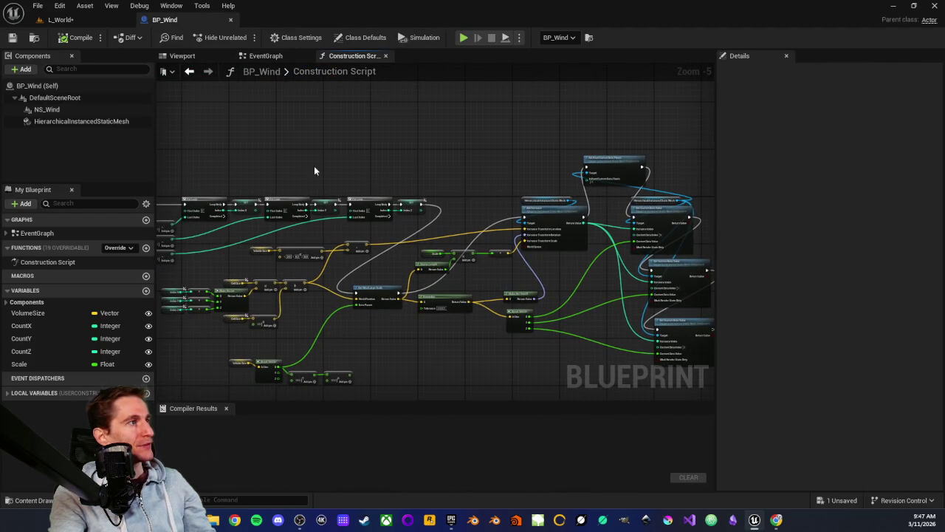
{"action": "left_click", "coordinate": [53, 110]}
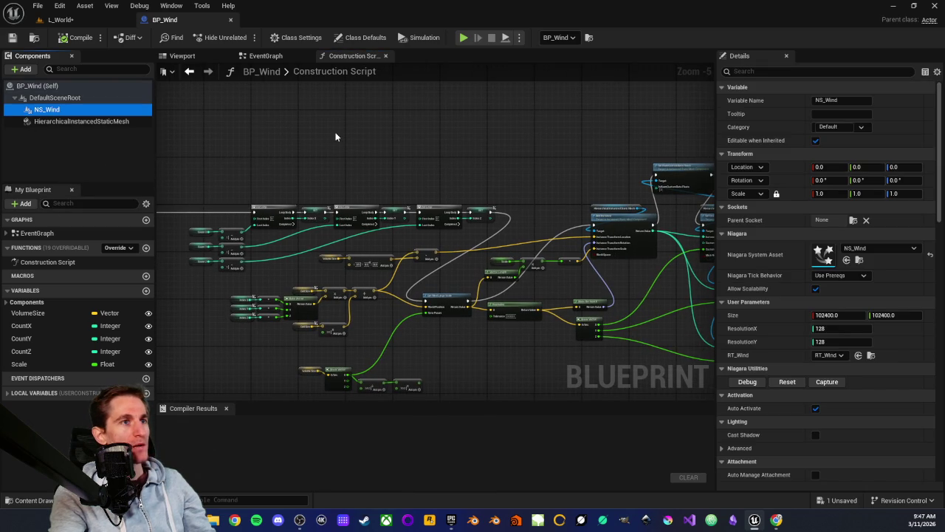
{"action": "left_click", "coordinate": [375, 162]}
{"action": "left_click_drag", "start_coordinate": [450, 161], "coordinate": [426, 167]}
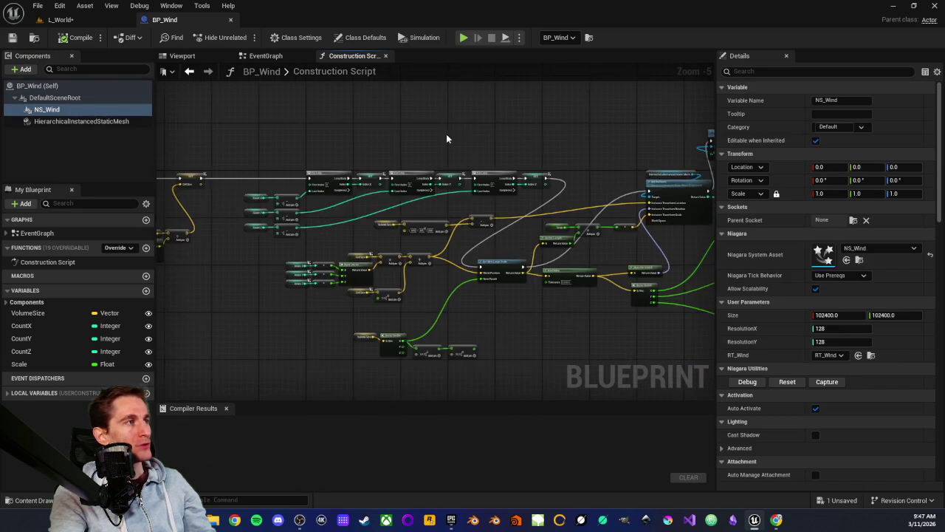
{"action": "scroll", "coordinate": [451, 130], "scroll_direction": "down", "scroll_amount": 2}
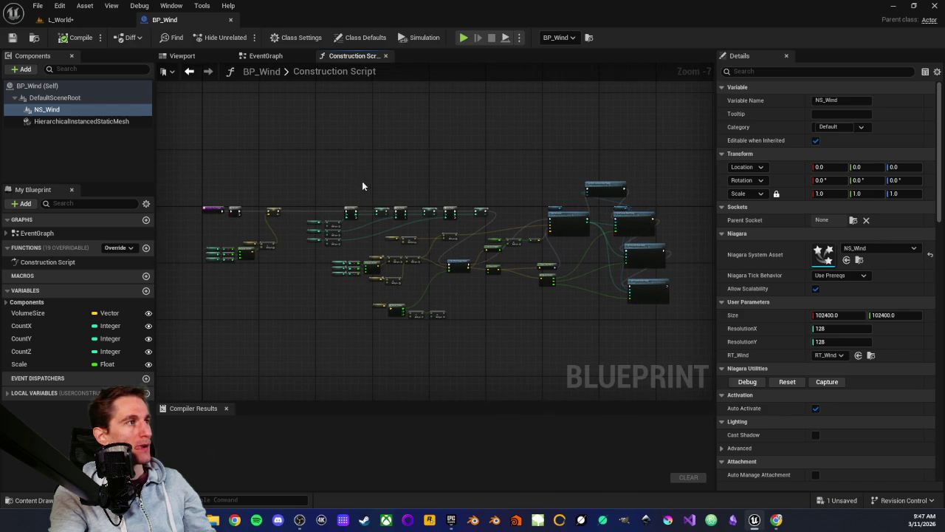
{"action": "scroll", "coordinate": [280, 158], "scroll_direction": "up", "scroll_amount": 1}
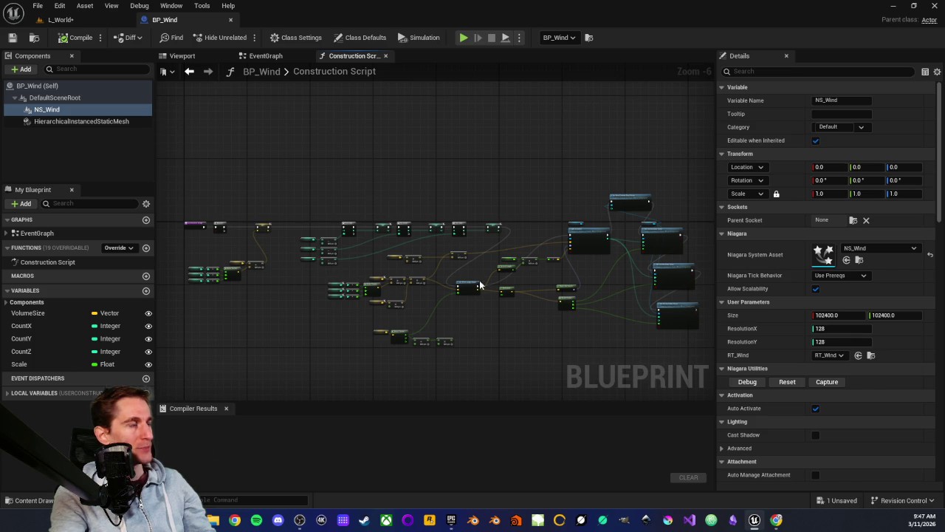
Step: Focus NS_Wind in the BP_Wind viewport, view the EventGraph, then return to L_World
{"action": "double_click", "coordinate": [45, 109]}
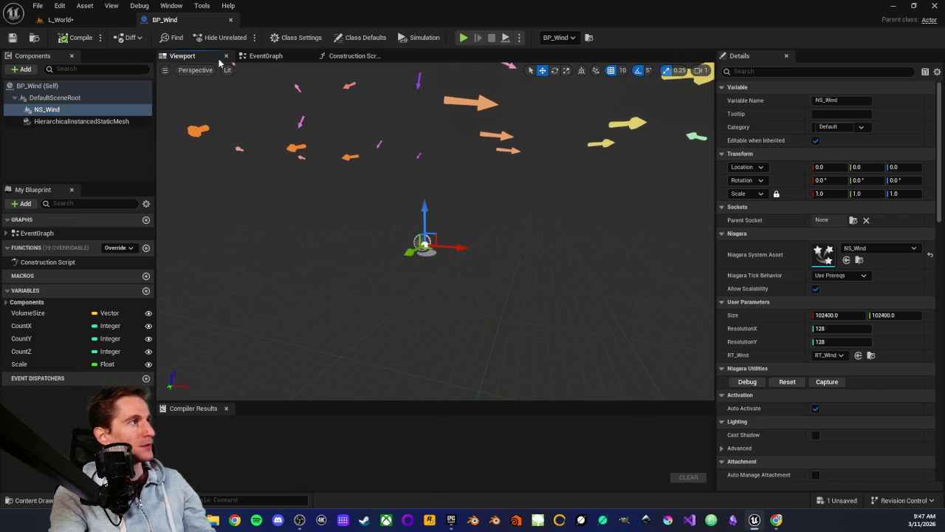
{"action": "left_click", "coordinate": [274, 57]}
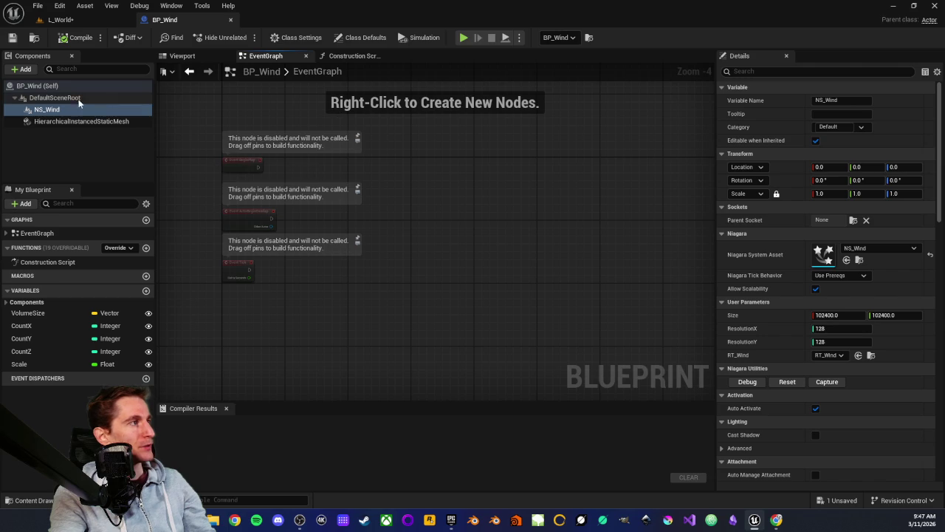
{"action": "left_click", "coordinate": [69, 21]}
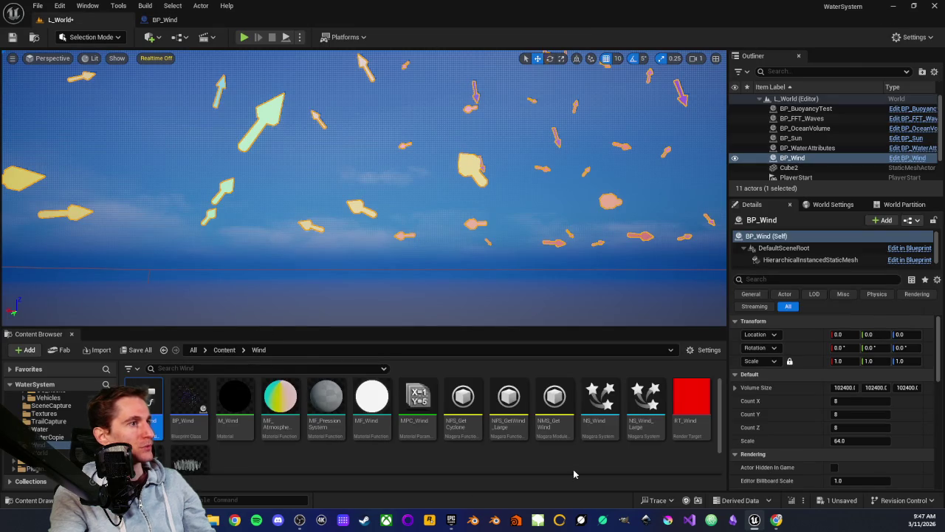
Step: Create a Volume Render Target from the Texture submenu in the Wind folder, named VRT_Wind
{"action": "scroll", "coordinate": [456, 450], "scroll_direction": "down", "scroll_amount": 2}
{"action": "right_click", "coordinate": [391, 433]}
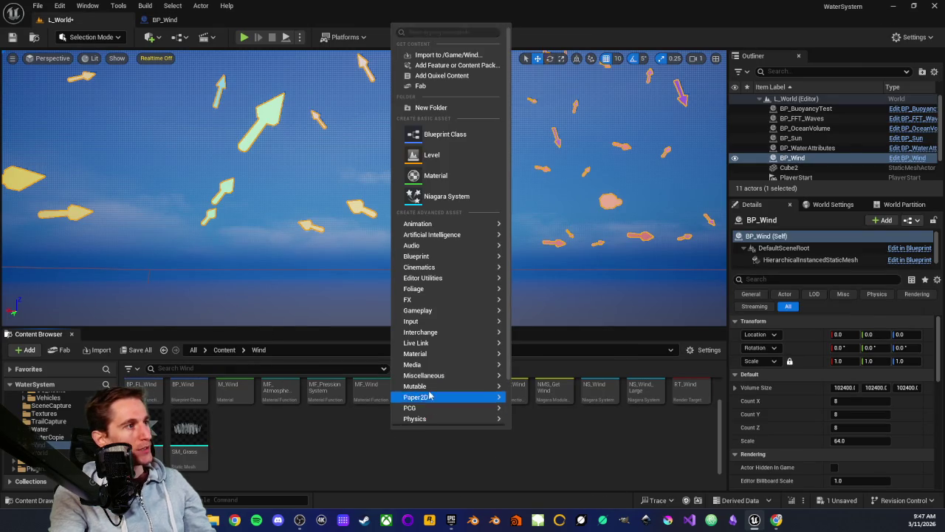
{"action": "scroll", "coordinate": [431, 394], "scroll_direction": "down", "scroll_amount": 2}
{"action": "scroll", "coordinate": [430, 391], "scroll_direction": "up", "scroll_amount": 2}
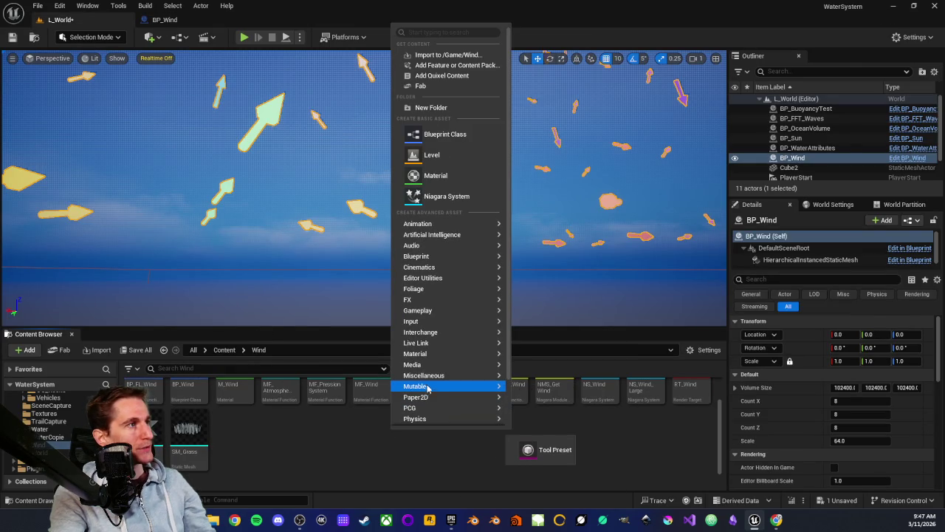
{"action": "mouse_move", "coordinate": [458, 271]}
{"action": "mouse_move", "coordinate": [460, 366]}
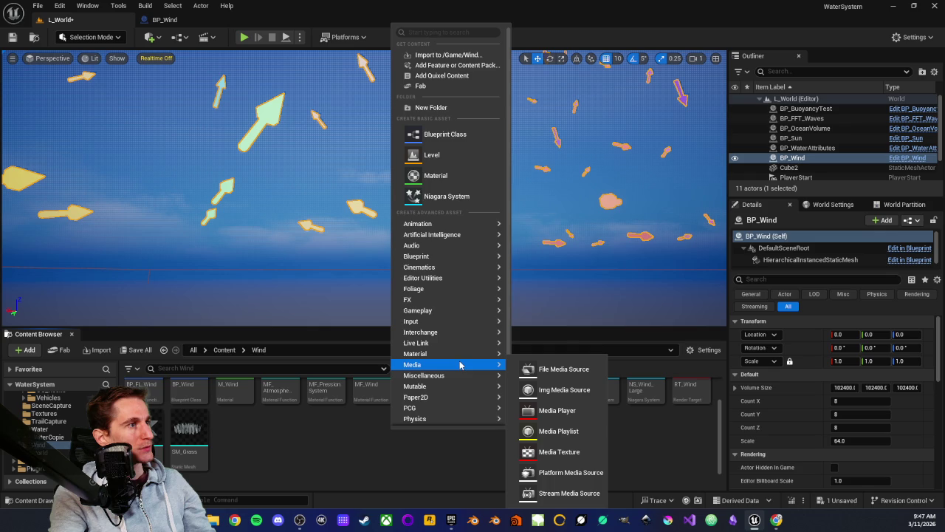
{"action": "scroll", "coordinate": [460, 364], "scroll_direction": "down", "scroll_amount": 2}
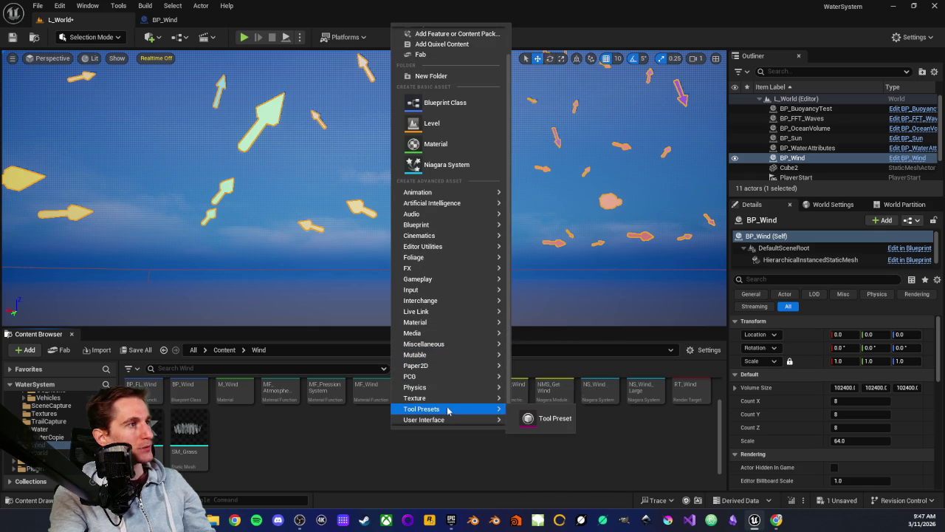
{"action": "mouse_move", "coordinate": [451, 400]}
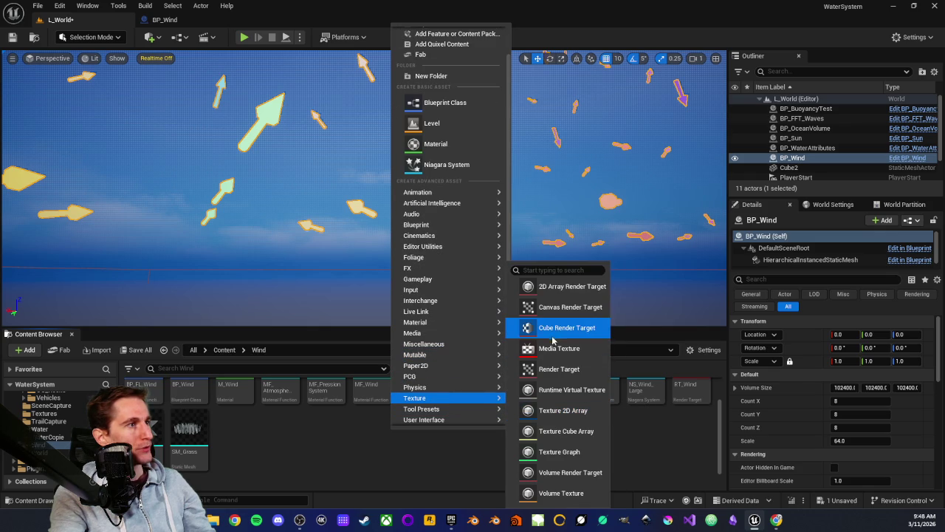
{"action": "left_click", "coordinate": [570, 471]}
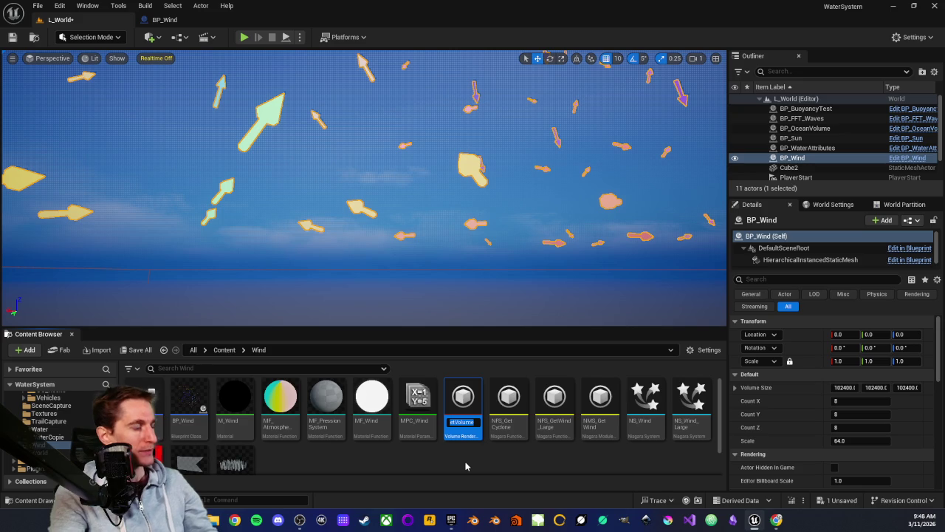
{"action": "type", "text": "VR"}
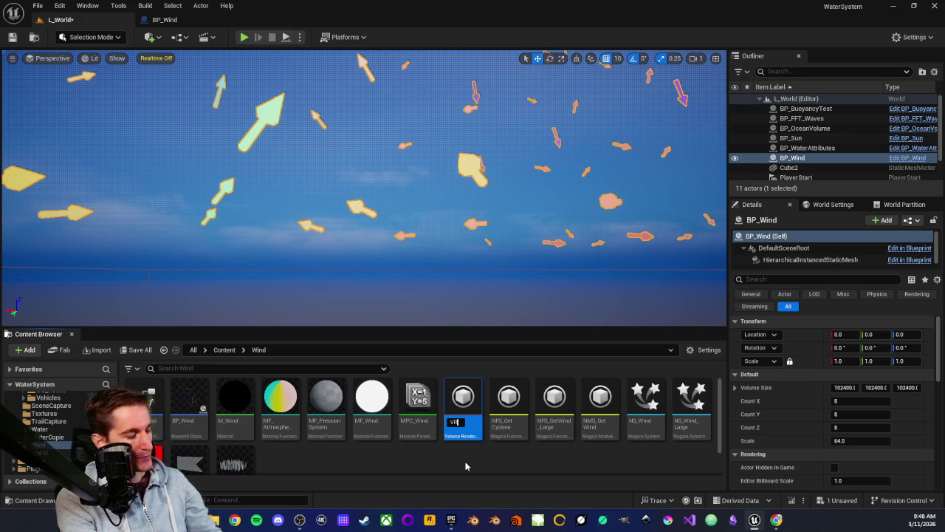
{"action": "type", "text": "T_Wind"}
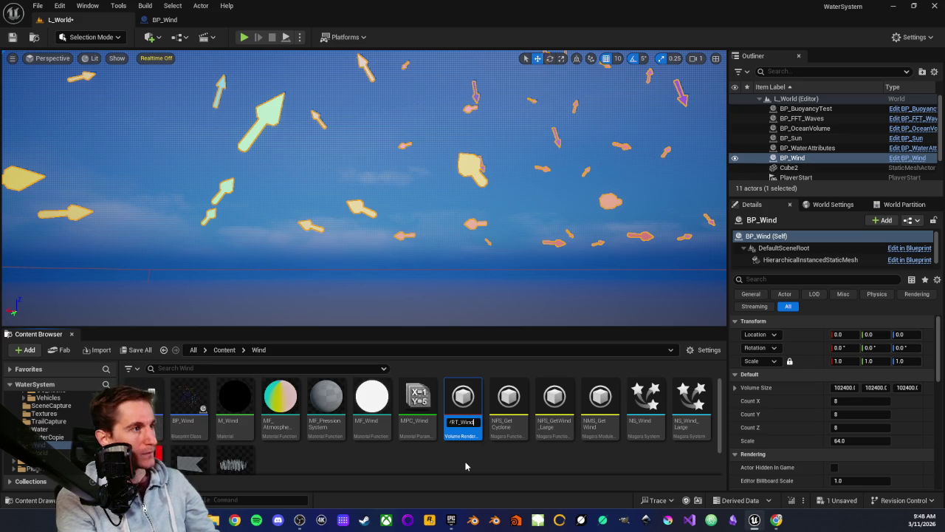
{"action": "key", "text": "Return"}
{"action": "scroll", "coordinate": [399, 415], "scroll_direction": "down", "scroll_amount": 1}
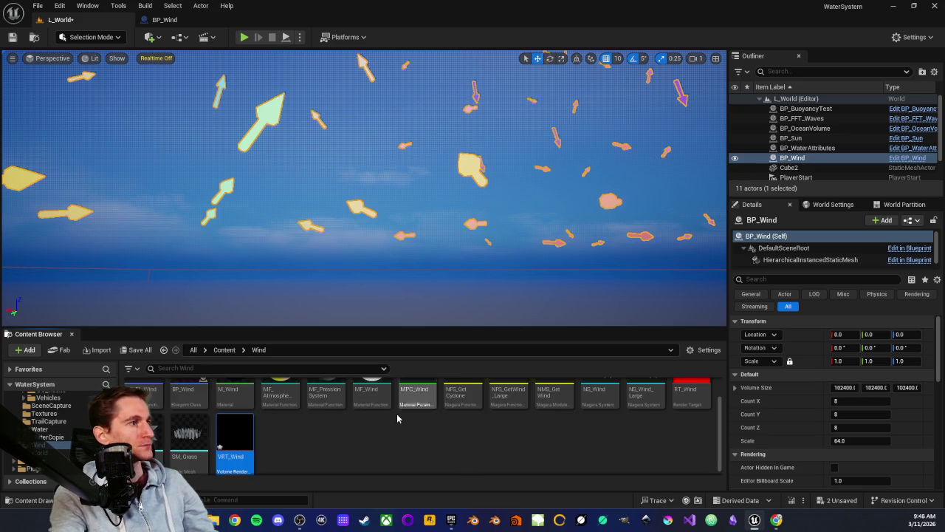
Step: Open VRT_Wind, enable 3D View and zoom into the volume, then close it and return to BP_Wind
{"action": "double_click", "coordinate": [233, 452]}
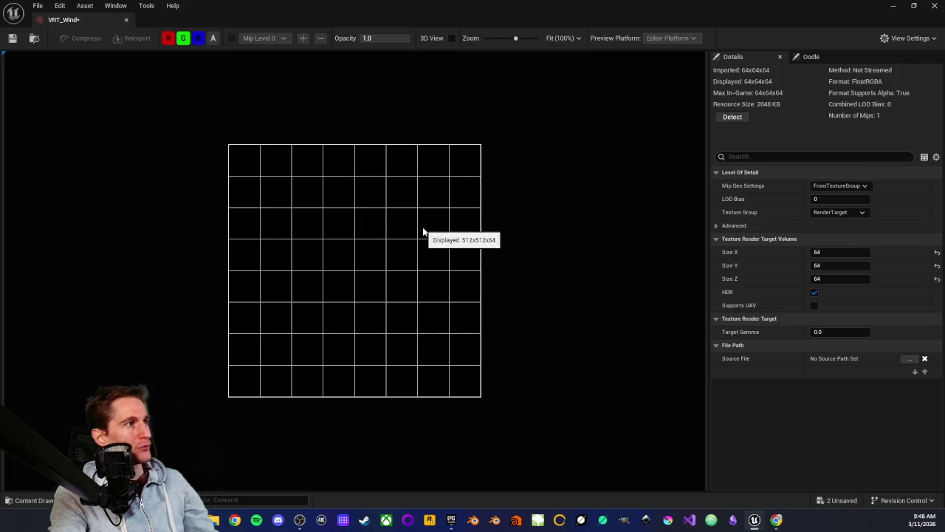
{"action": "left_click", "coordinate": [452, 38]}
{"action": "scroll", "coordinate": [364, 273], "scroll_direction": "up", "scroll_amount": 3}
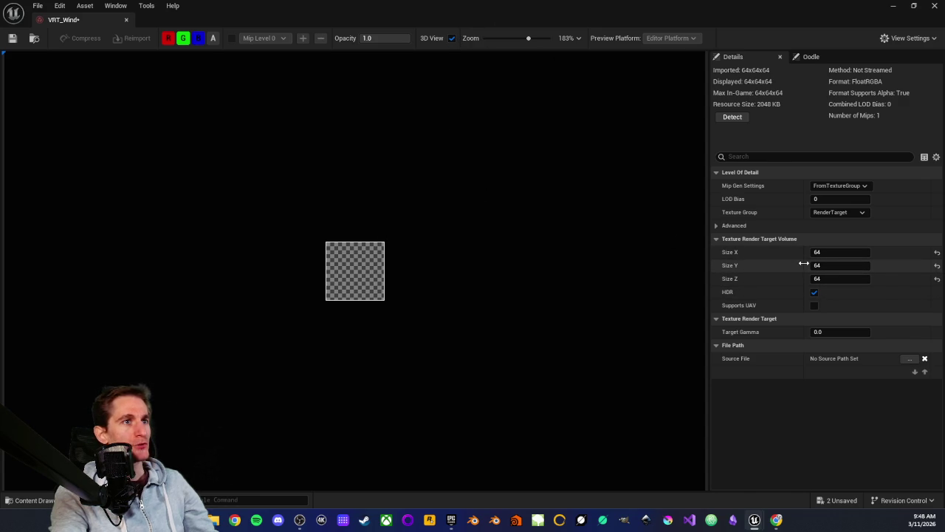
{"action": "scroll", "coordinate": [367, 258], "scroll_direction": "up", "scroll_amount": 6}
{"action": "scroll", "coordinate": [363, 256], "scroll_direction": "up", "scroll_amount": 2}
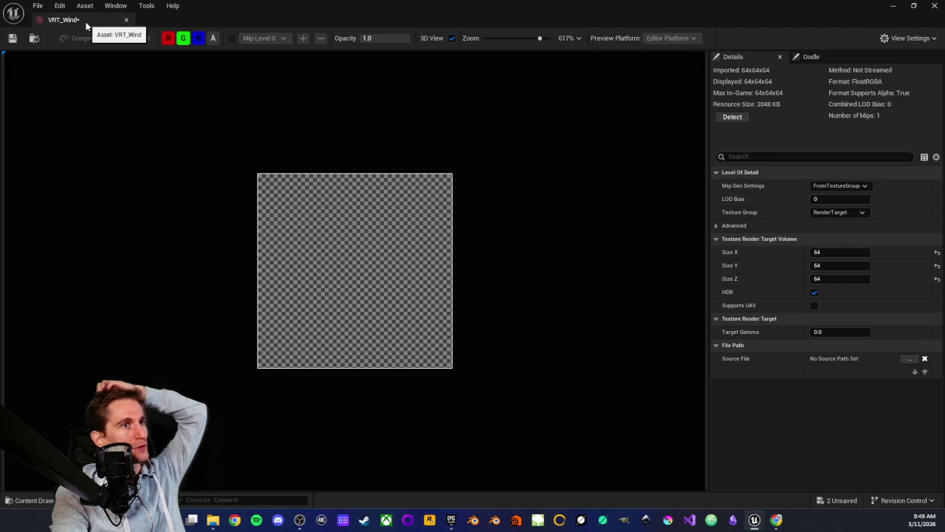
{"action": "left_click", "coordinate": [126, 19]}
{"action": "left_click", "coordinate": [174, 23]}
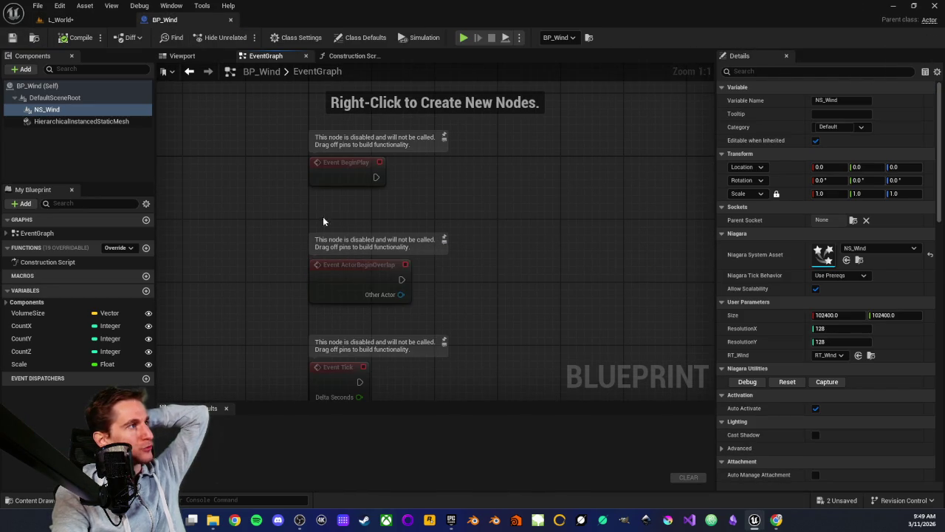
Step: Open BP_Wind's Construction Script and pan around the Make Vector nodes
{"action": "left_click", "coordinate": [54, 263]}
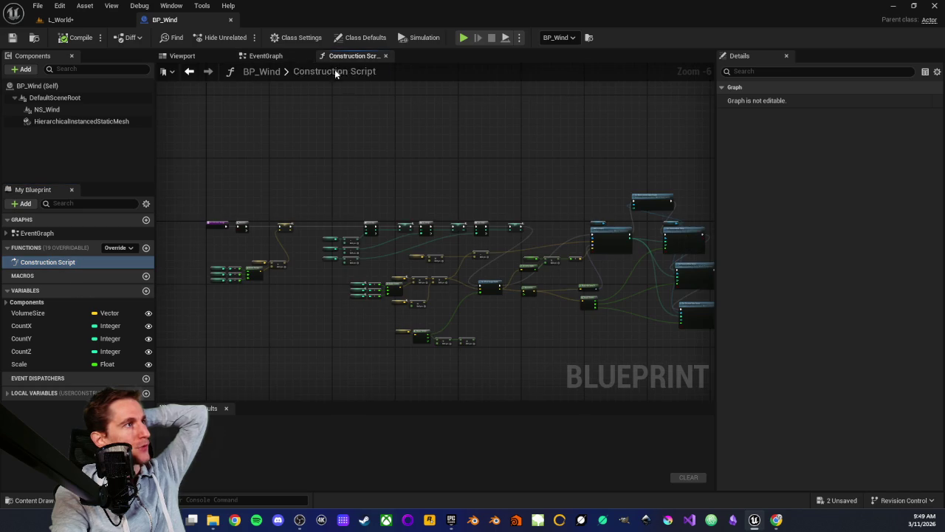
{"action": "scroll", "coordinate": [414, 159], "scroll_direction": "up", "scroll_amount": 3}
{"action": "left_click_drag", "start_coordinate": [399, 175], "coordinate": [522, 93]}
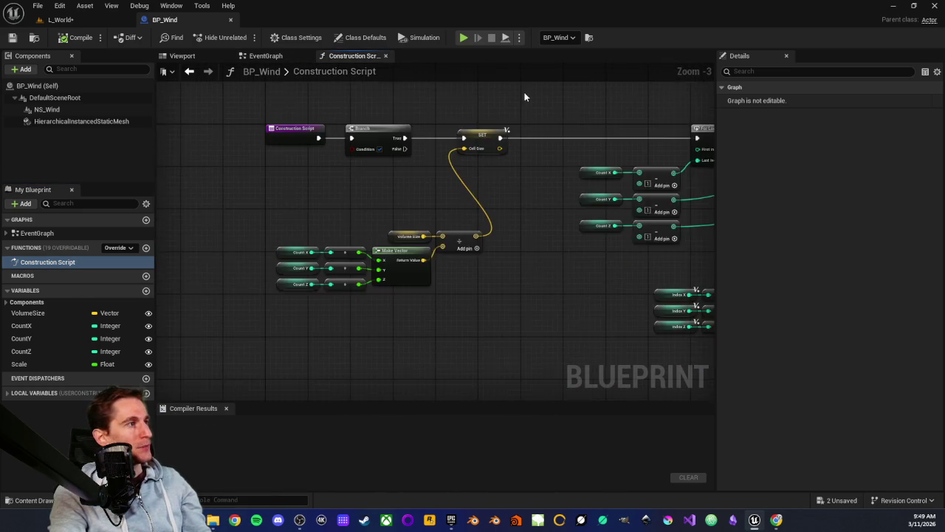
{"action": "scroll", "coordinate": [374, 238], "scroll_direction": "up", "scroll_amount": 3}
{"action": "scroll", "coordinate": [372, 213], "scroll_direction": "down", "scroll_amount": 5}
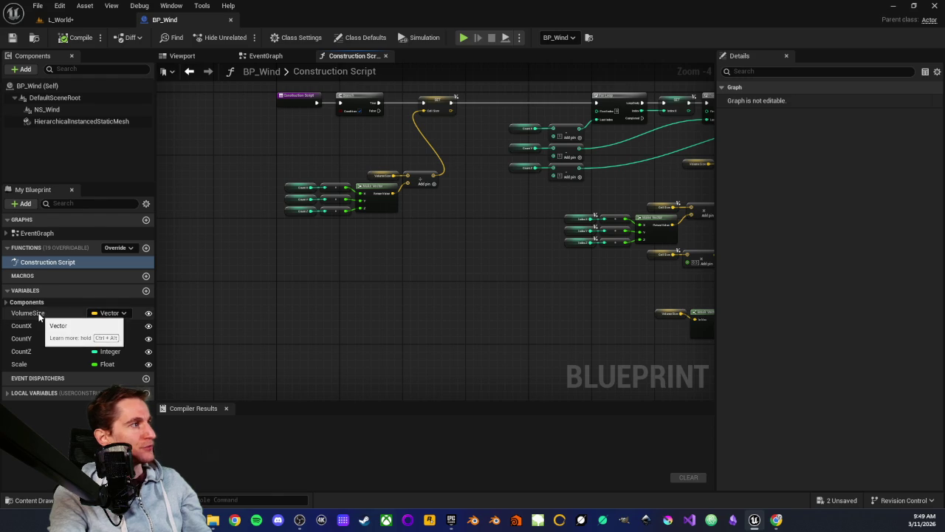
{"action": "scroll", "coordinate": [366, 293], "scroll_direction": "down", "scroll_amount": 2}
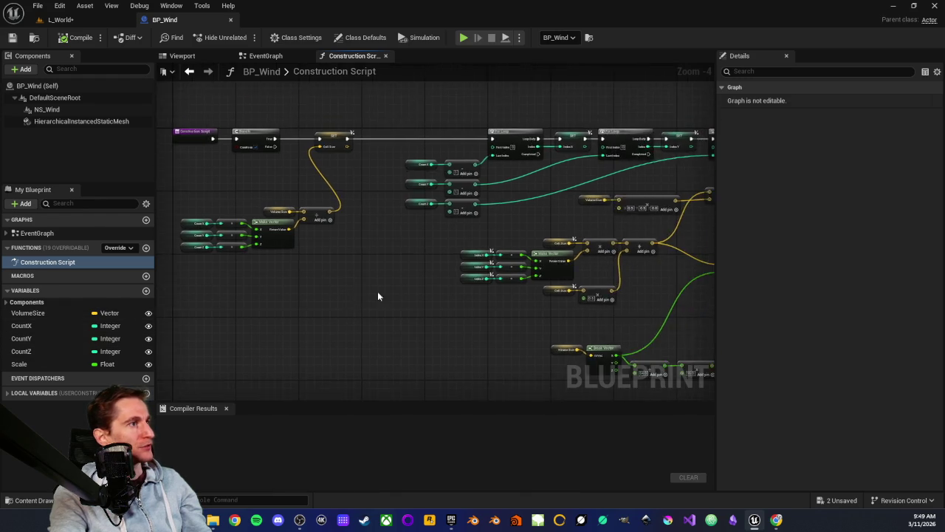
{"action": "scroll", "coordinate": [281, 283], "scroll_direction": "up", "scroll_amount": 2}
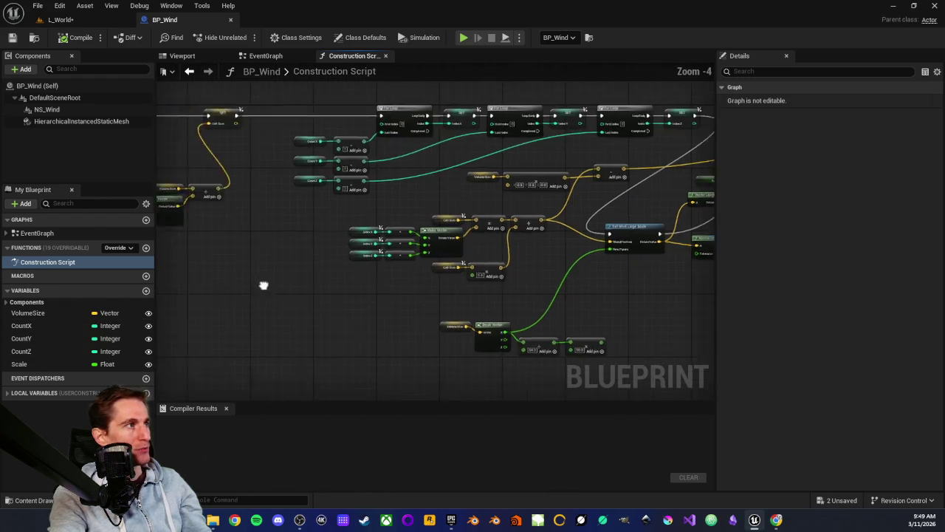
{"action": "left_click_drag", "start_coordinate": [412, 305], "coordinate": [423, 282]}
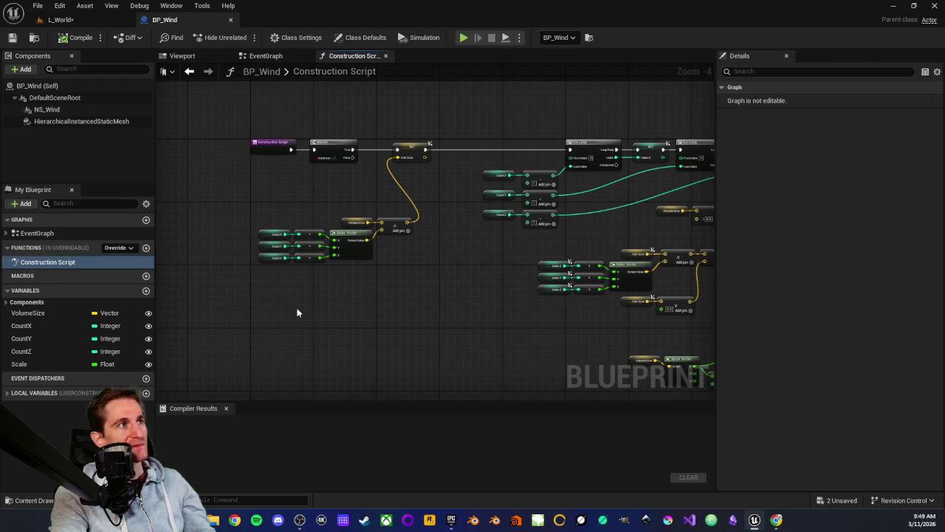
{"action": "left_click_drag", "start_coordinate": [315, 311], "coordinate": [319, 309]}
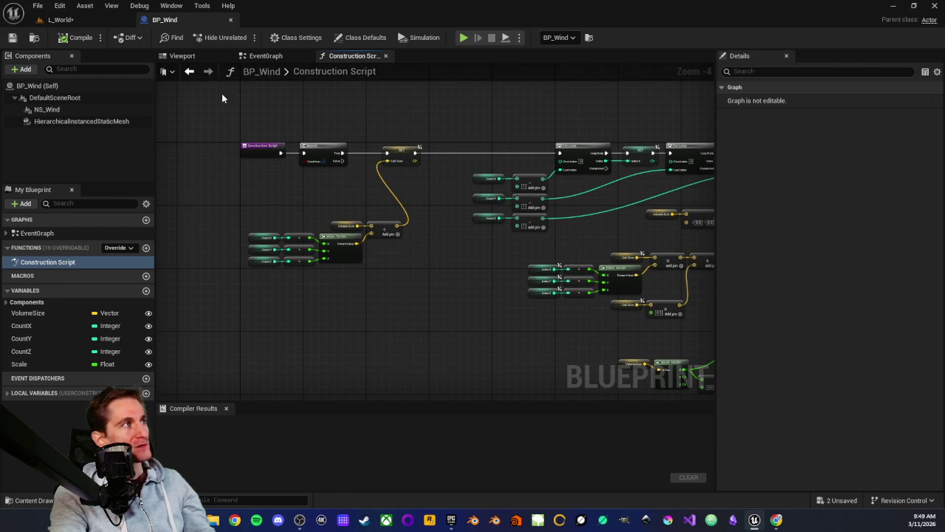
{"action": "left_click_drag", "start_coordinate": [310, 306], "coordinate": [333, 308]}
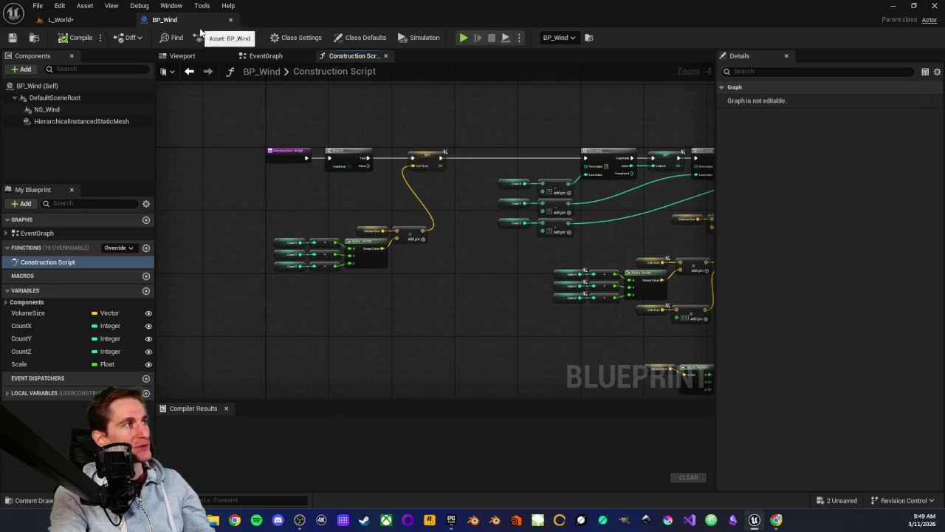
Step: Select the NS_Wind component and browse to its Niagara System Asset to open NS_Wind
{"action": "left_click", "coordinate": [46, 110]}
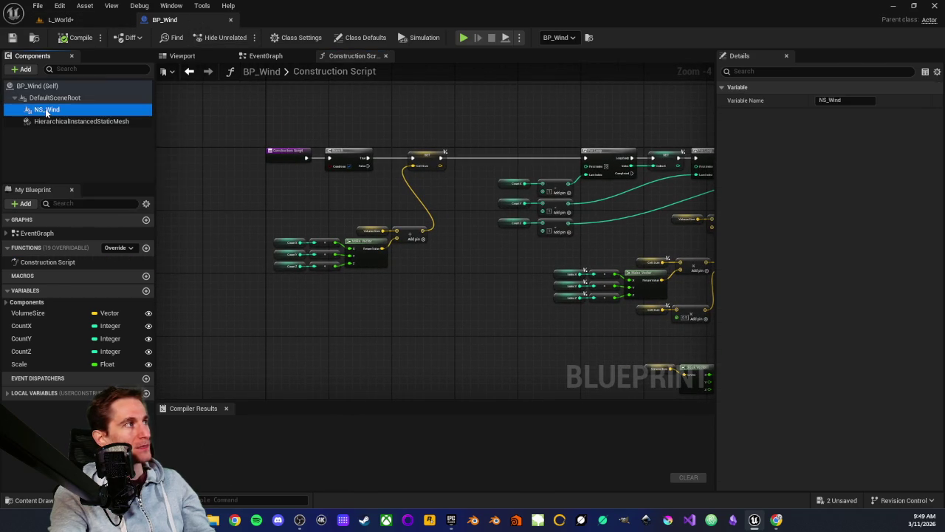
{"action": "left_click_drag", "start_coordinate": [283, 205], "coordinate": [273, 200]}
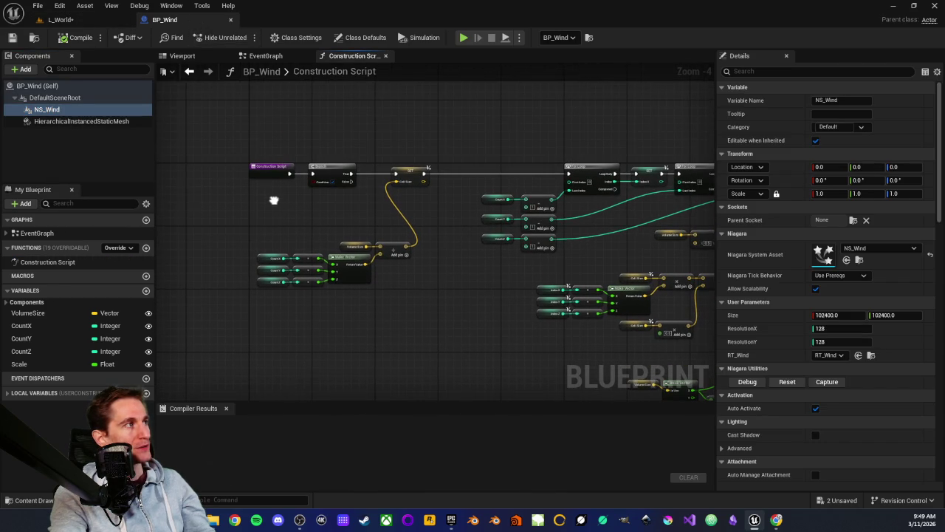
{"action": "left_click", "coordinate": [74, 110]}
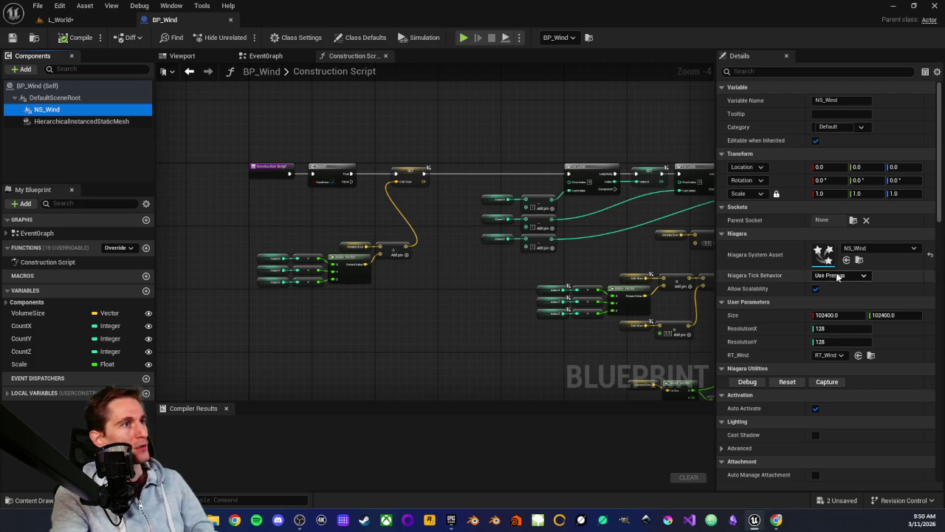
{"action": "left_click", "coordinate": [858, 260]}
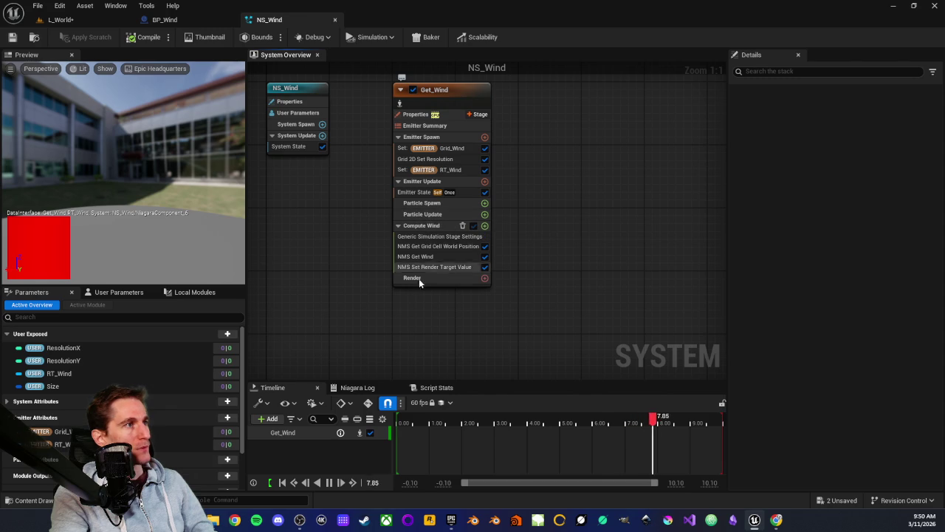
Step: Add a Generic Simulation Stage to the Get_Wind emitter after Compute Wind
{"action": "left_click", "coordinate": [424, 225]}
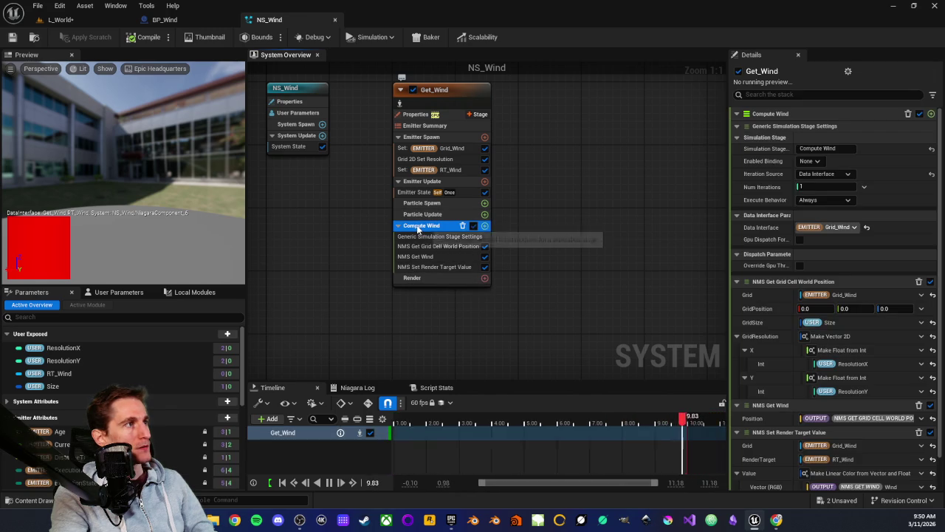
{"action": "left_click", "coordinate": [477, 115]}
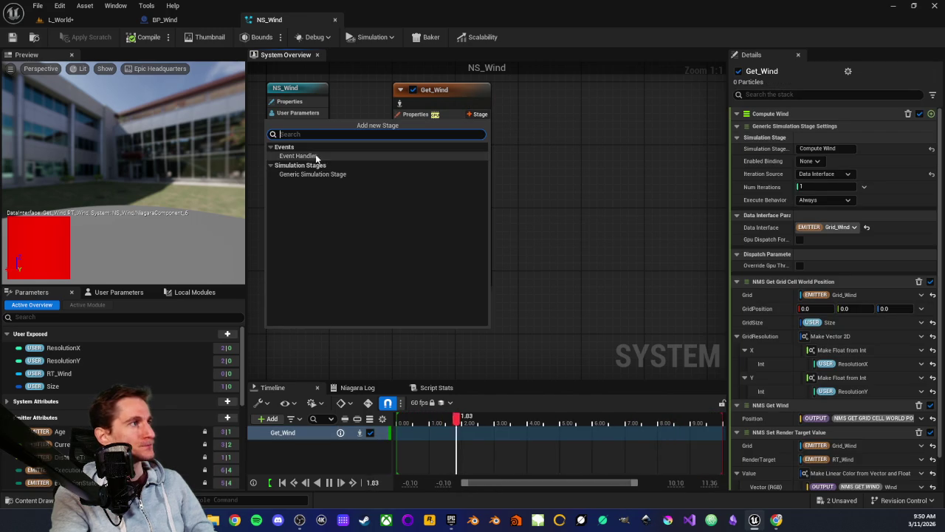
{"action": "left_click", "coordinate": [320, 176]}
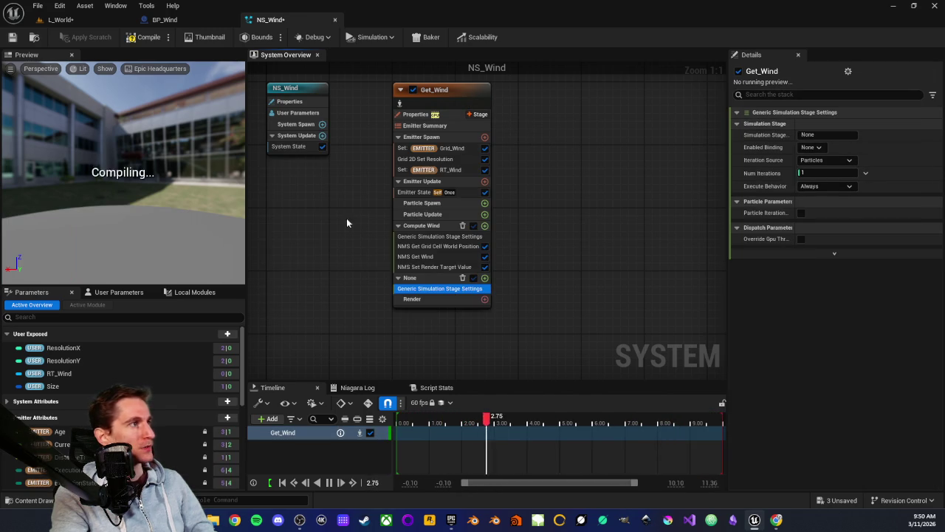
{"action": "left_click", "coordinate": [410, 279]}
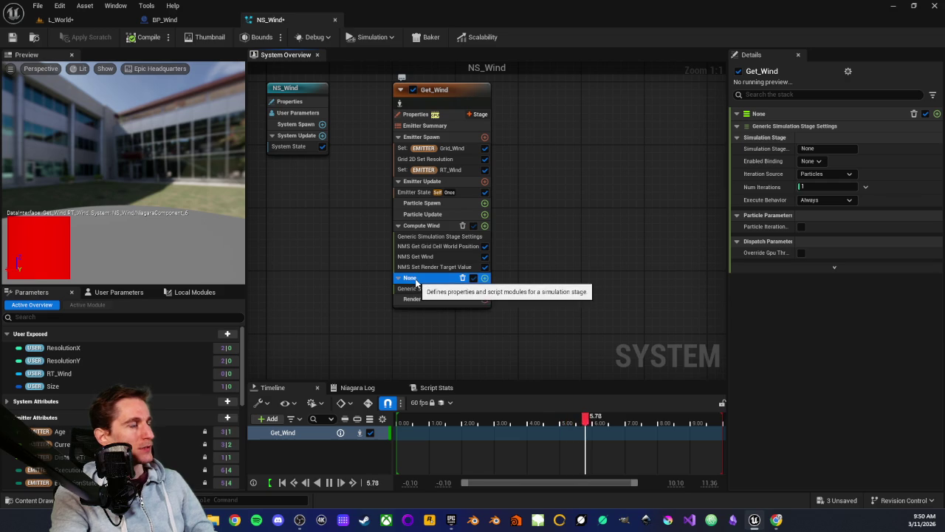
{"action": "left_click", "coordinate": [425, 289]}
{"action": "left_click", "coordinate": [435, 278]}
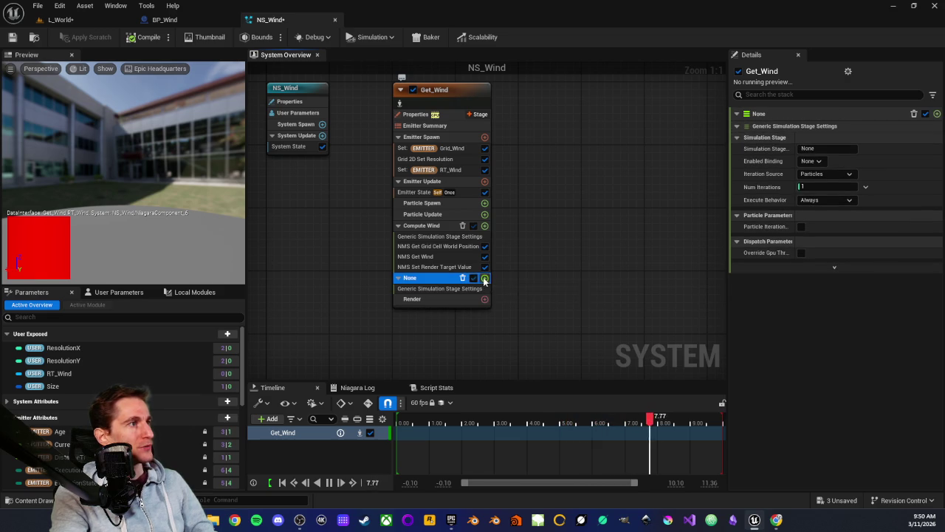
Step: Search 'export' and add Export Particle Data to Blueprint to the new stage
{"action": "left_click", "coordinate": [484, 278]}
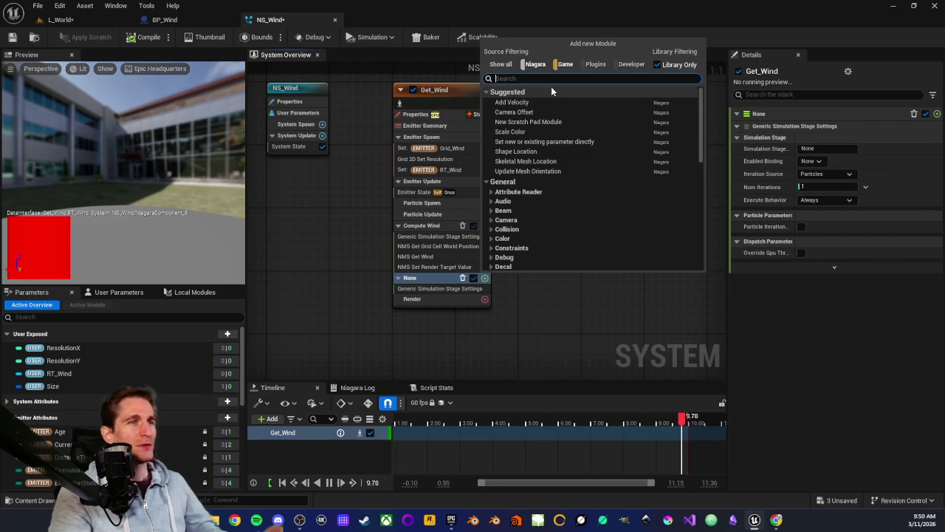
{"action": "type", "text": "export"}
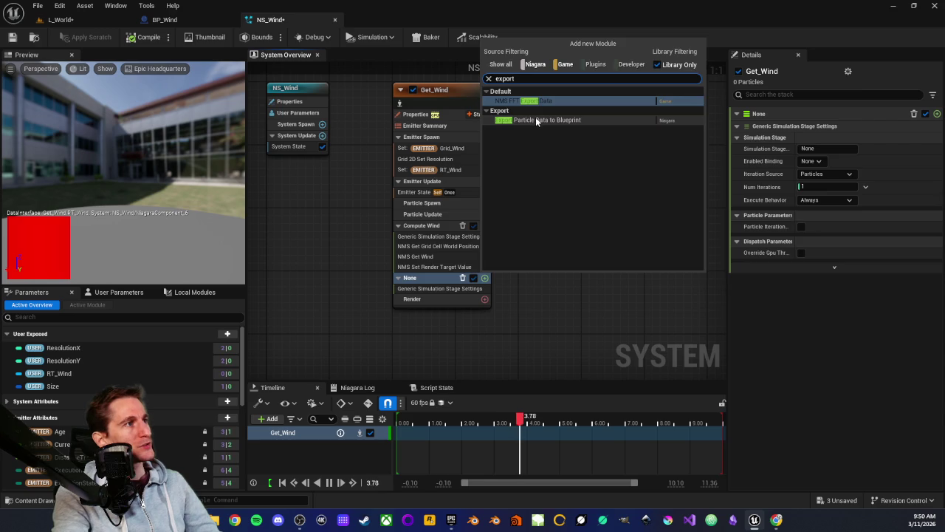
{"action": "left_click", "coordinate": [535, 117]}
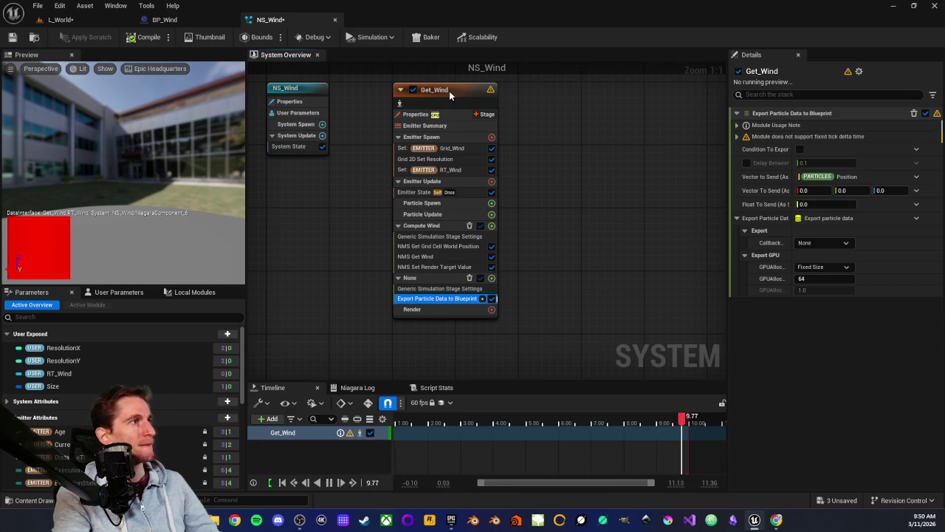
{"action": "left_click", "coordinate": [424, 116]}
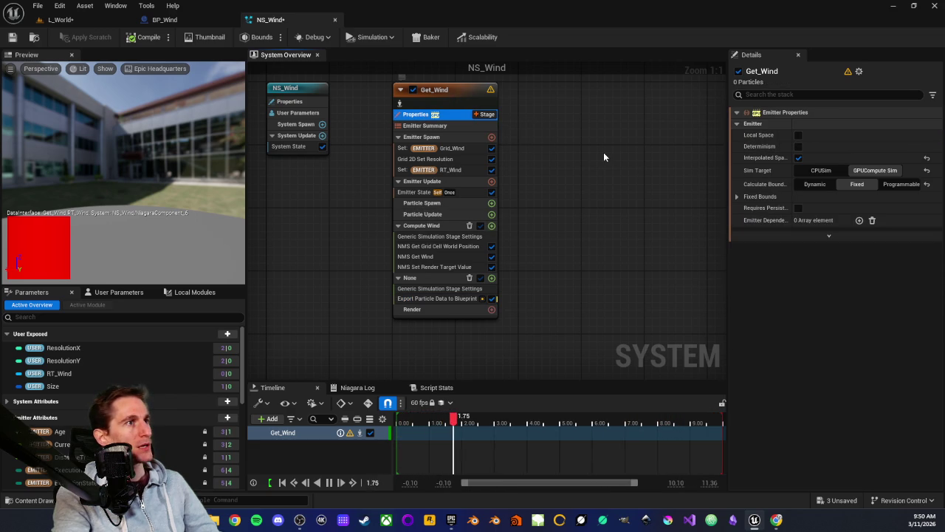
Step: Uncheck Fixed Tick Delta on the NS_Wind system, then review the export module and Particle Update
{"action": "left_click", "coordinate": [306, 93]}
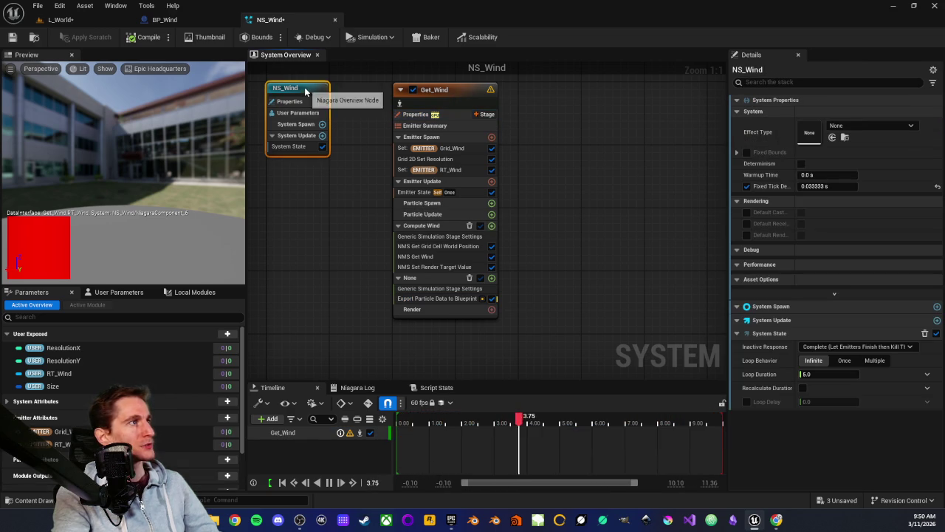
{"action": "mouse_move", "coordinate": [770, 191]}
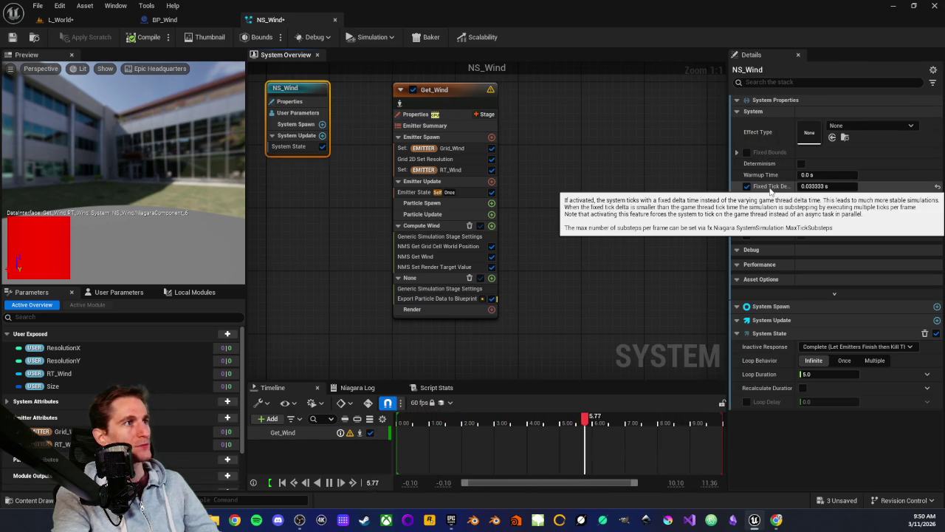
{"action": "left_click", "coordinate": [746, 186]}
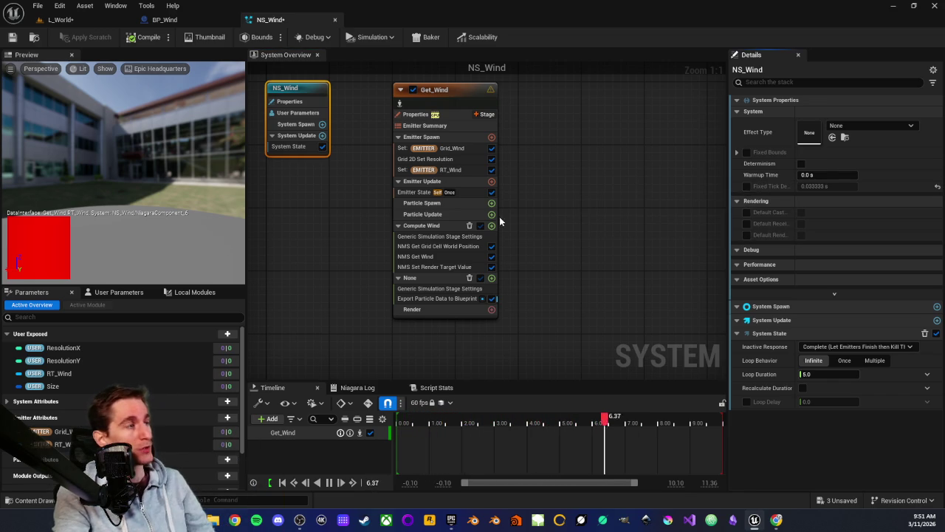
{"action": "left_click", "coordinate": [426, 299]}
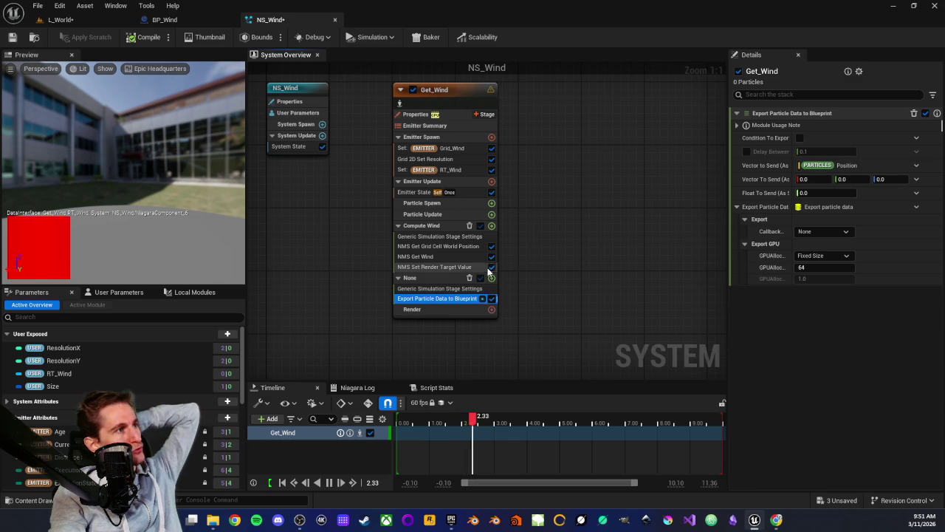
{"action": "left_click", "coordinate": [431, 214]}
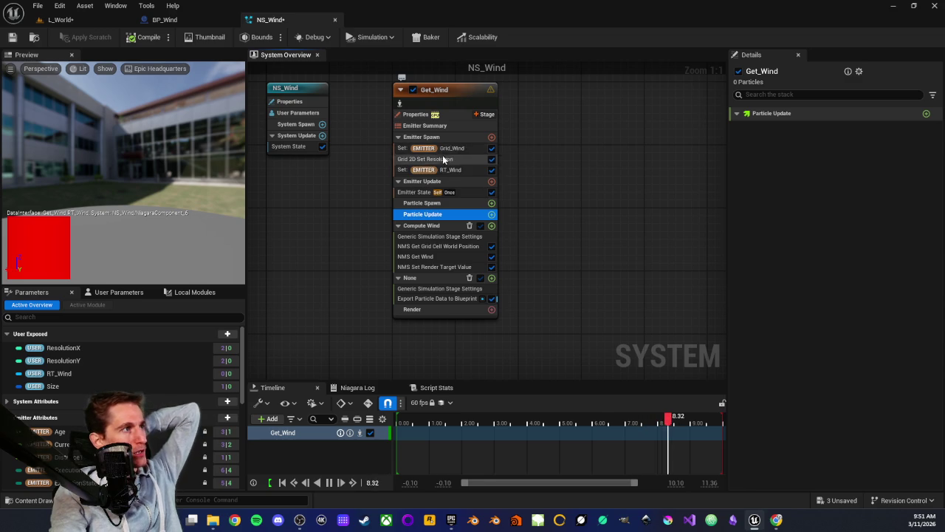
{"action": "left_click", "coordinate": [427, 267]}
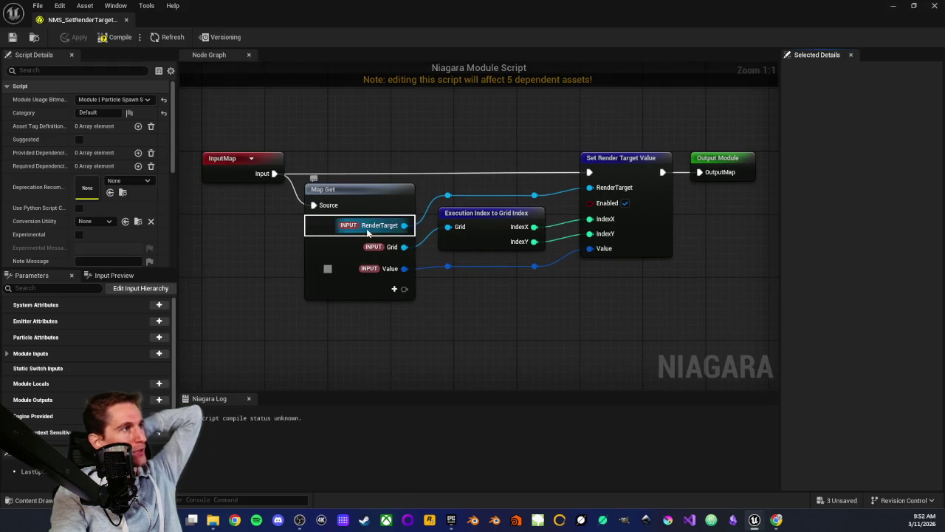
{"action": "scroll", "coordinate": [392, 135], "scroll_direction": "down", "scroll_amount": 1}
{"action": "mouse_move", "coordinate": [415, 148]}
{"action": "left_mouse_down"}
{"action": "mouse_move", "coordinate": [396, 154]}
{"action": "mouse_move", "coordinate": [526, 287]}
{"action": "mouse_move", "coordinate": [539, 277]}
{"action": "mouse_move", "coordinate": [529, 297]}
{"action": "left_mouse_up"}
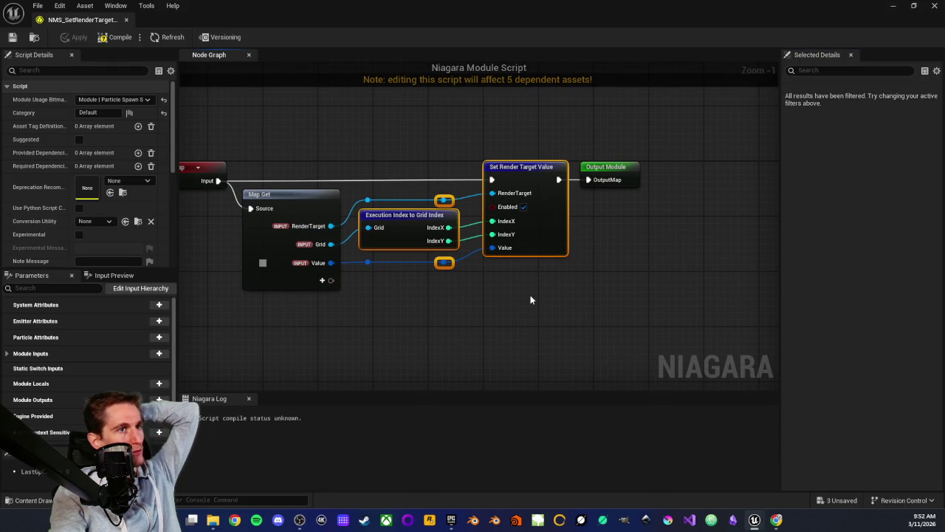
{"action": "left_click", "coordinate": [526, 291]}
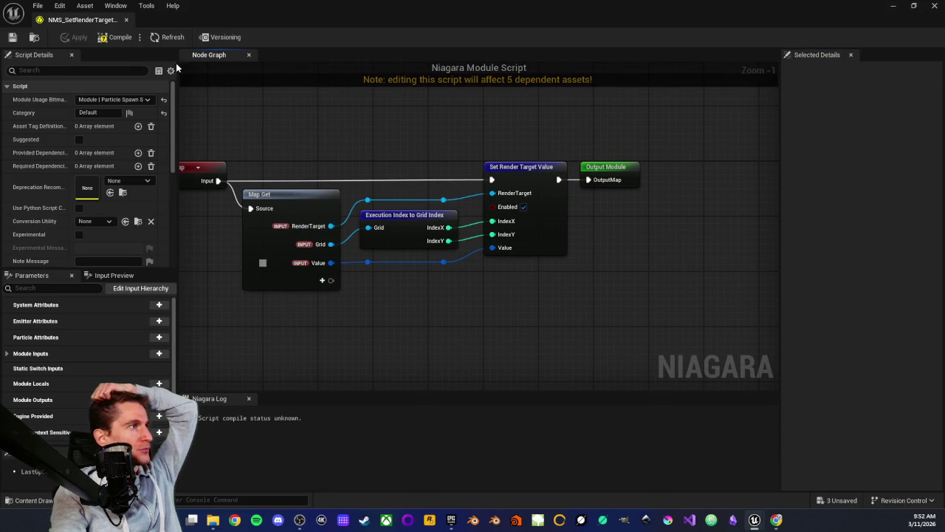
{"action": "middle_click", "coordinate": [98, 24]}
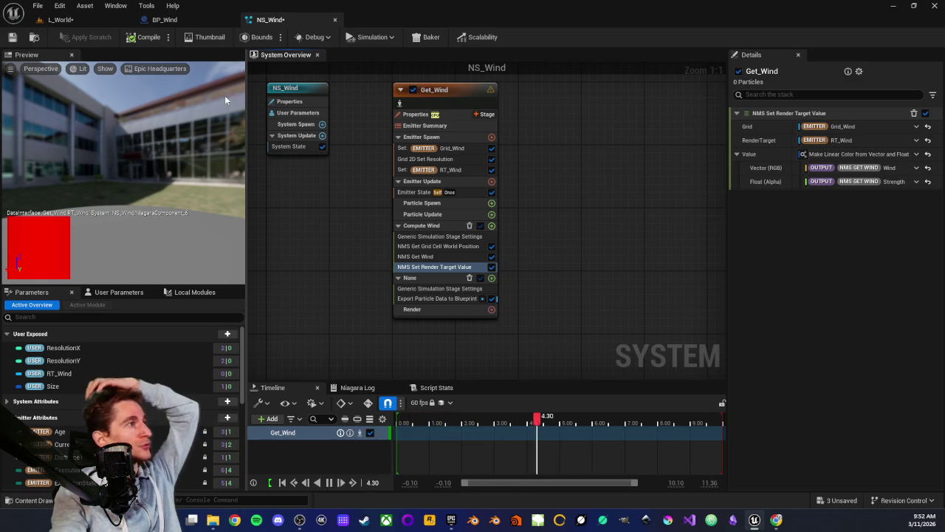
{"action": "left_click", "coordinate": [60, 20]}
Step: Browse to Props > Vehicles, select BP_BuoyancyTest in the level and edit its blueprint
{"action": "scroll", "coordinate": [60, 453], "scroll_direction": "up", "scroll_amount": 2}
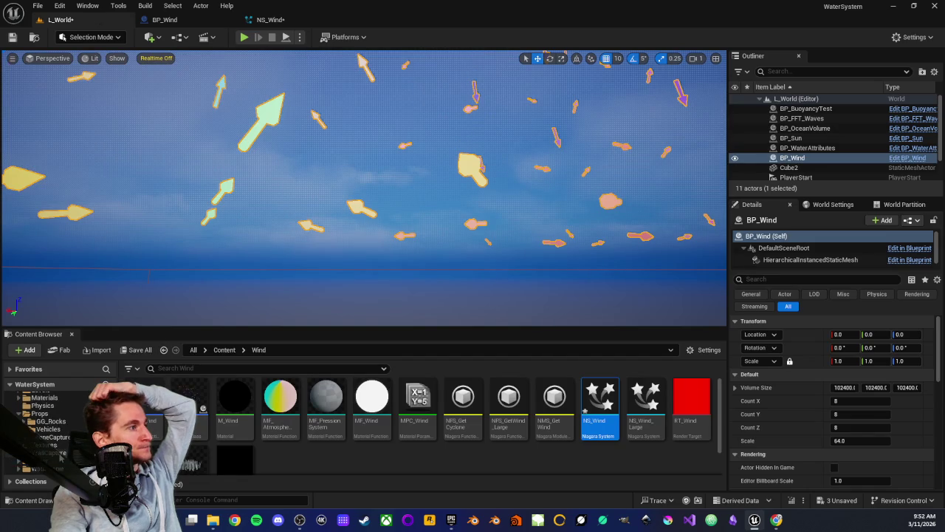
{"action": "scroll", "coordinate": [61, 443], "scroll_direction": "up", "scroll_amount": 2}
{"action": "scroll", "coordinate": [60, 453], "scroll_direction": "up", "scroll_amount": 1}
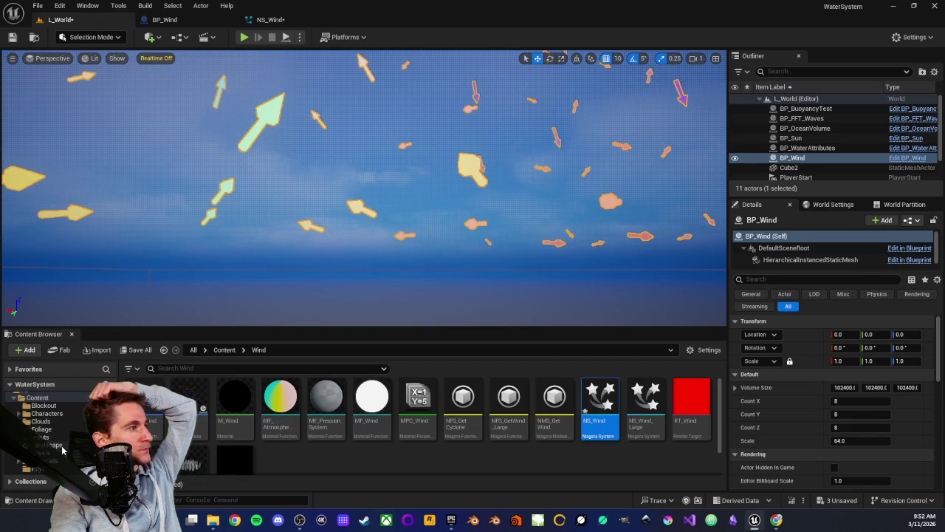
{"action": "scroll", "coordinate": [66, 429], "scroll_direction": "down", "scroll_amount": 1}
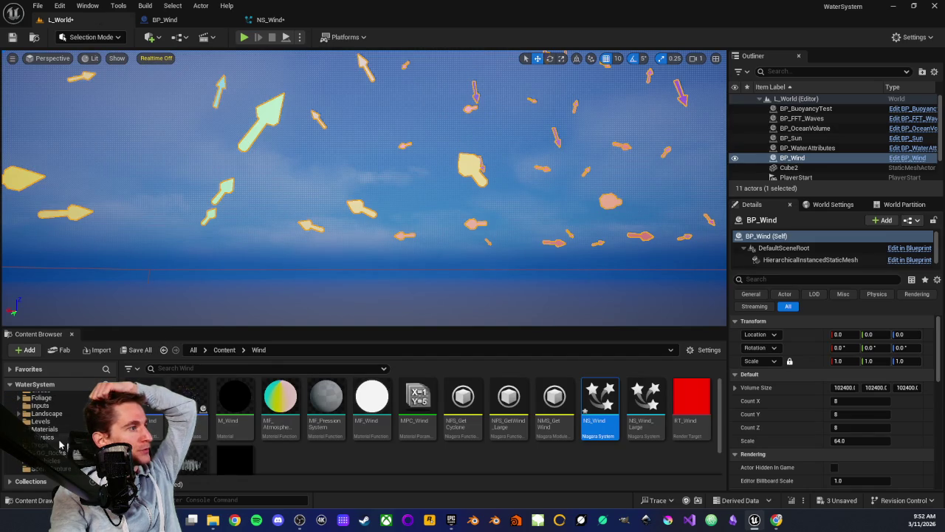
{"action": "left_click", "coordinate": [59, 444]}
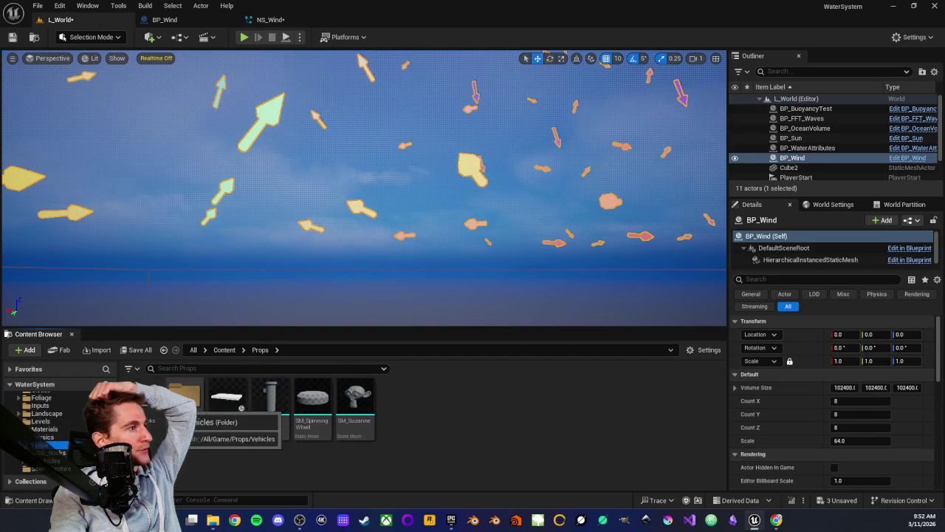
{"action": "double_click", "coordinate": [183, 399]}
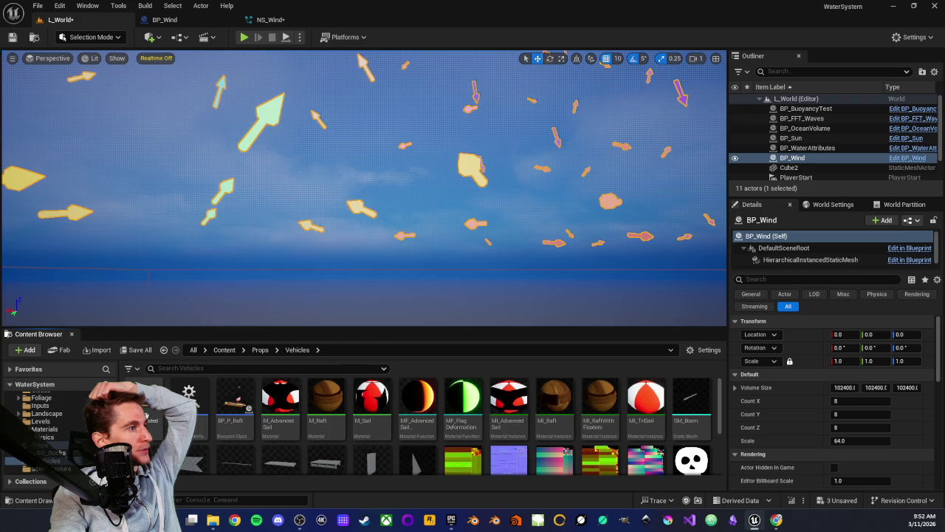
{"action": "left_click", "coordinate": [820, 109]}
{"action": "left_click", "coordinate": [899, 111]}
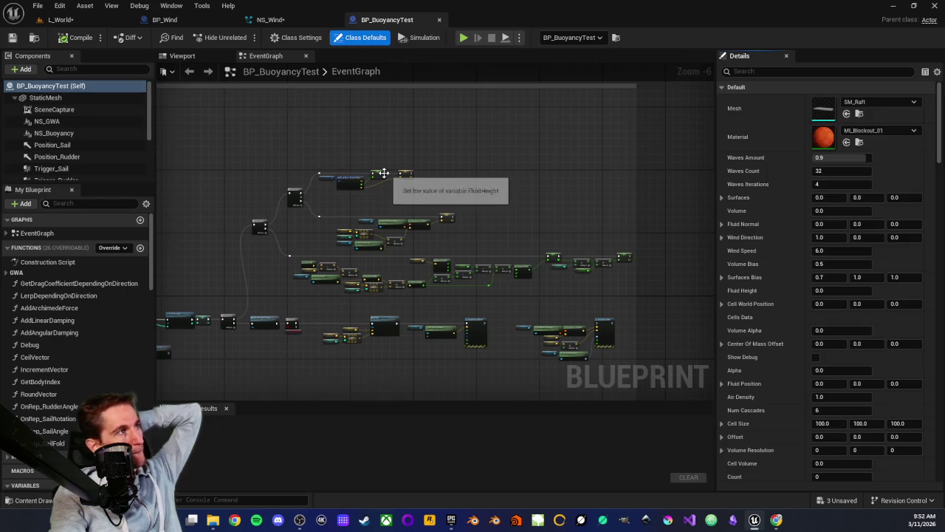
Step: Pan the event graph to the Wind Direction node and inspect the WindDirection variable
{"action": "scroll", "coordinate": [392, 198], "scroll_direction": "down", "scroll_amount": 6}
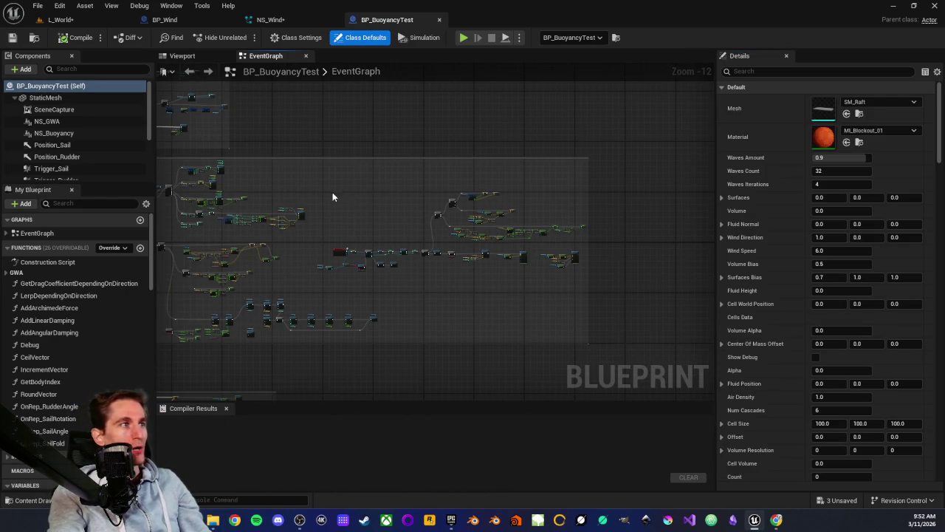
{"action": "left_click_drag", "start_coordinate": [333, 192], "coordinate": [424, 192]}
{"action": "left_click_drag", "start_coordinate": [274, 163], "coordinate": [418, 209]}
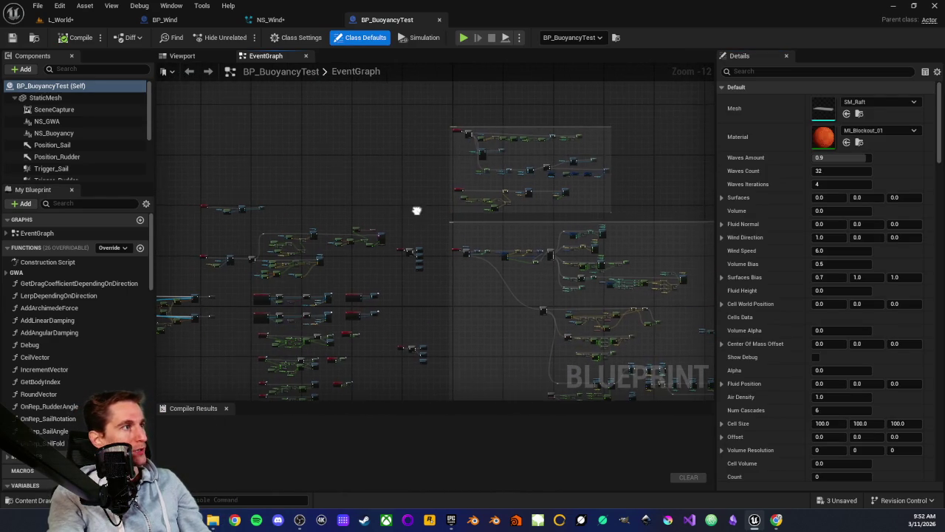
{"action": "scroll", "coordinate": [434, 214], "scroll_direction": "up", "scroll_amount": 2}
{"action": "scroll", "coordinate": [465, 232], "scroll_direction": "up", "scroll_amount": 10}
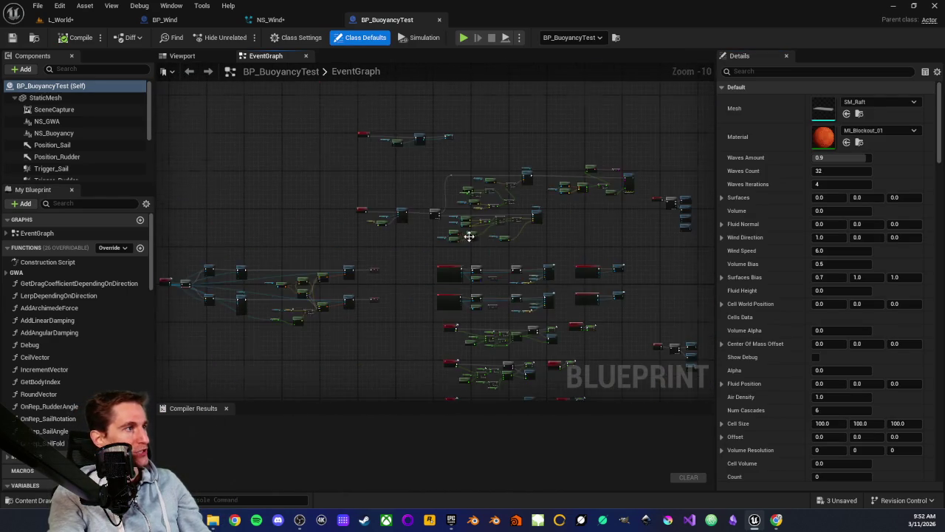
{"action": "left_click_drag", "start_coordinate": [459, 223], "coordinate": [368, 241]}
{"action": "left_click", "coordinate": [429, 244]}
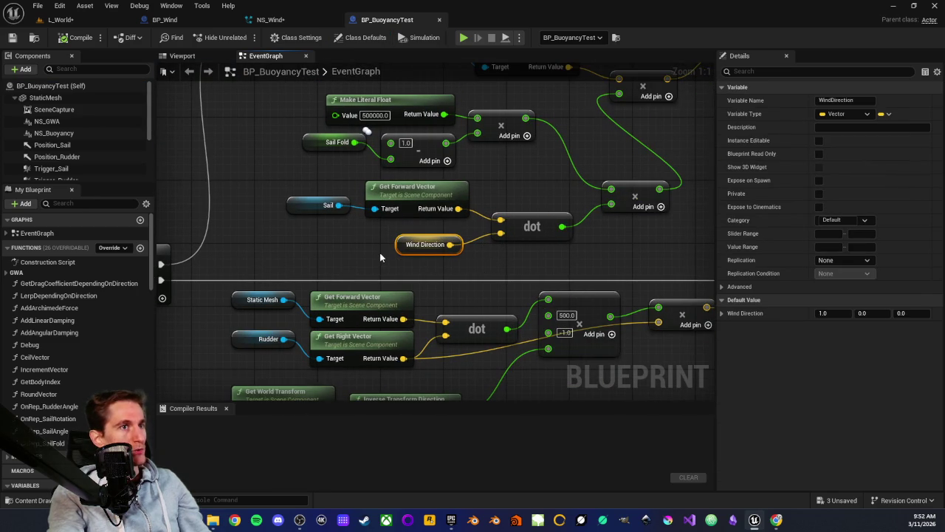
{"action": "left_click", "coordinate": [380, 252]}
Step: Locate and select the Event Receive Particle Data node, then zoom out to survey the graph
{"action": "scroll", "coordinate": [384, 251], "scroll_direction": "down", "scroll_amount": 4}
{"action": "scroll", "coordinate": [462, 272], "scroll_direction": "down", "scroll_amount": 5}
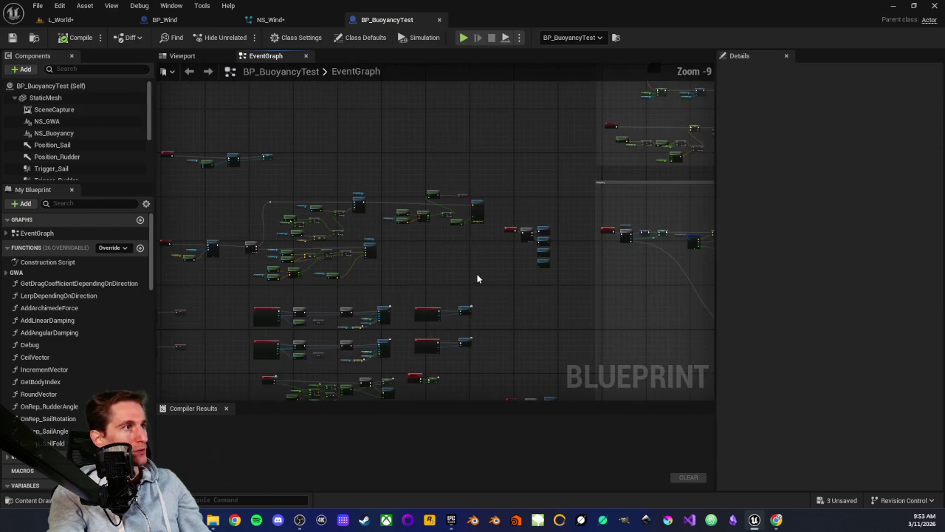
{"action": "scroll", "coordinate": [468, 258], "scroll_direction": "up", "scroll_amount": 3}
{"action": "left_click_drag", "start_coordinate": [468, 258], "coordinate": [382, 217]}
{"action": "scroll", "coordinate": [404, 269], "scroll_direction": "up", "scroll_amount": 6}
{"action": "left_click_drag", "start_coordinate": [405, 268], "coordinate": [390, 199]}
{"action": "left_click", "coordinate": [375, 222]}
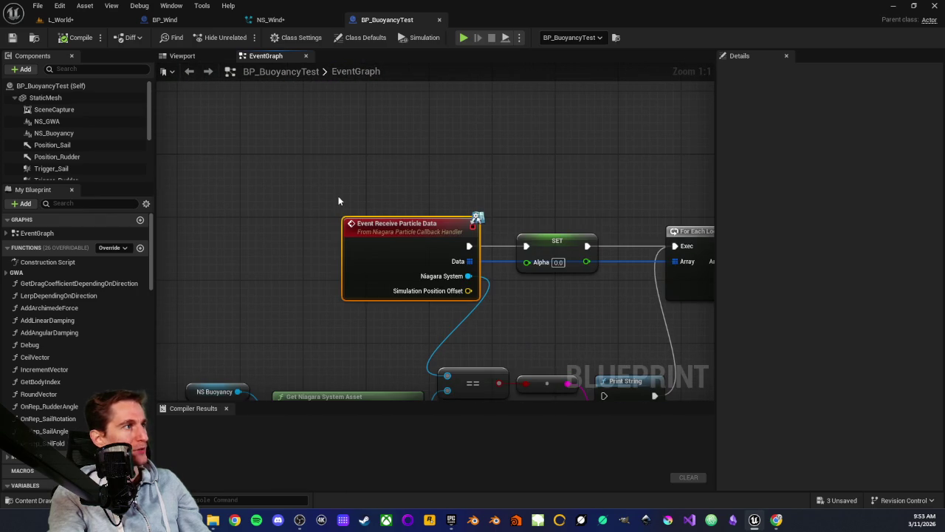
{"action": "left_click_drag", "start_coordinate": [327, 194], "coordinate": [331, 220]}
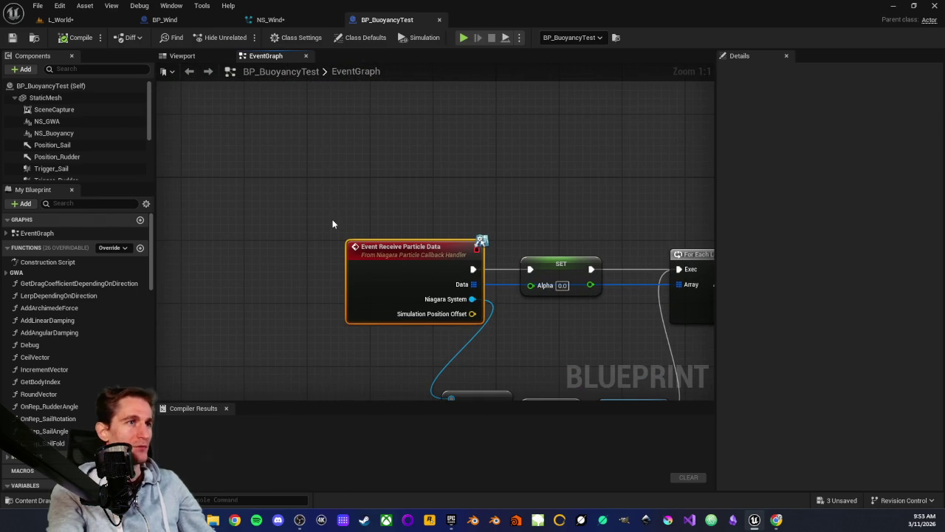
{"action": "scroll", "coordinate": [333, 226], "scroll_direction": "down", "scroll_amount": 2}
{"action": "left_click_drag", "start_coordinate": [351, 167], "coordinate": [380, 252]}
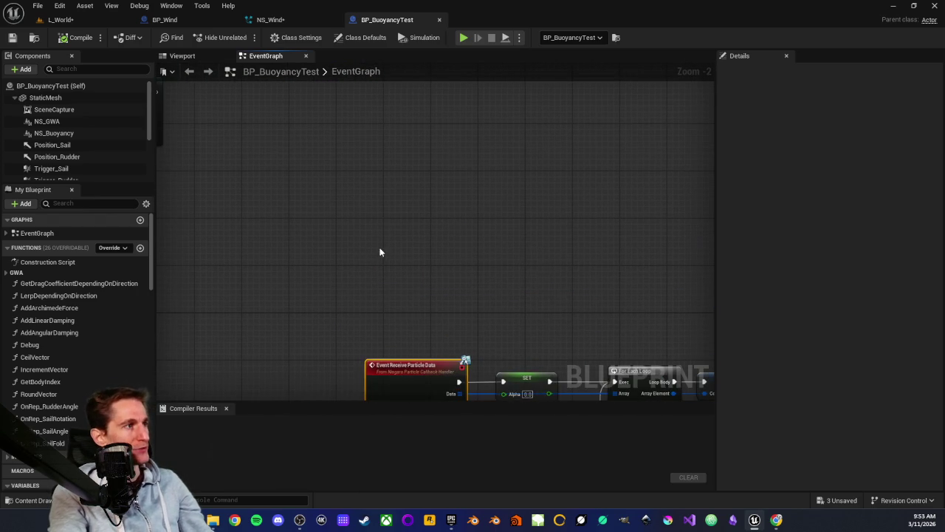
{"action": "right_click", "coordinate": [360, 256]}
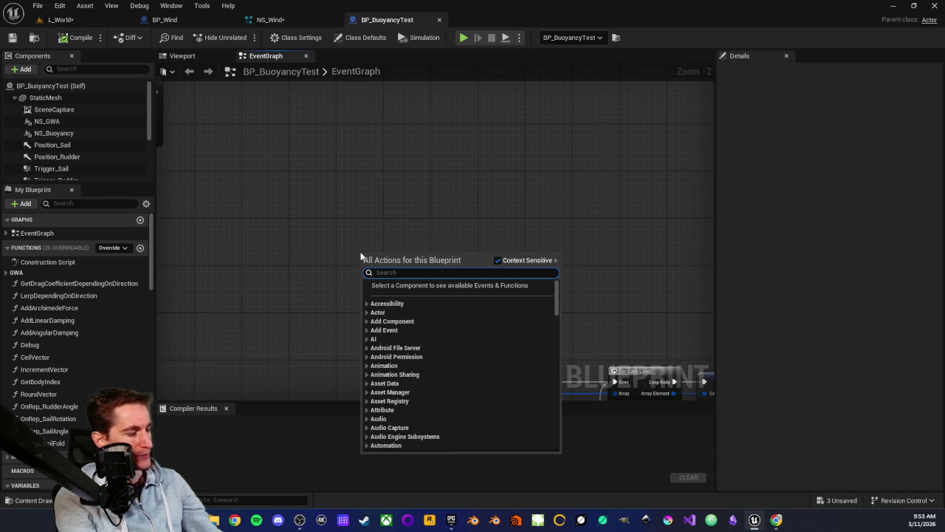
Step: Search 'event receive' to jump to the existing Event Receive Particle Data node and select it
{"action": "type", "text": "event rece"}
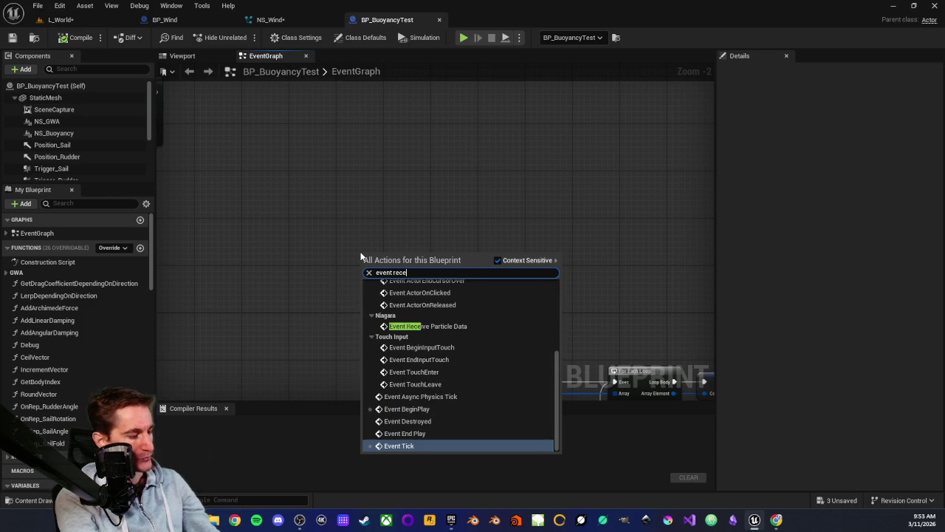
{"action": "type", "text": "ive"}
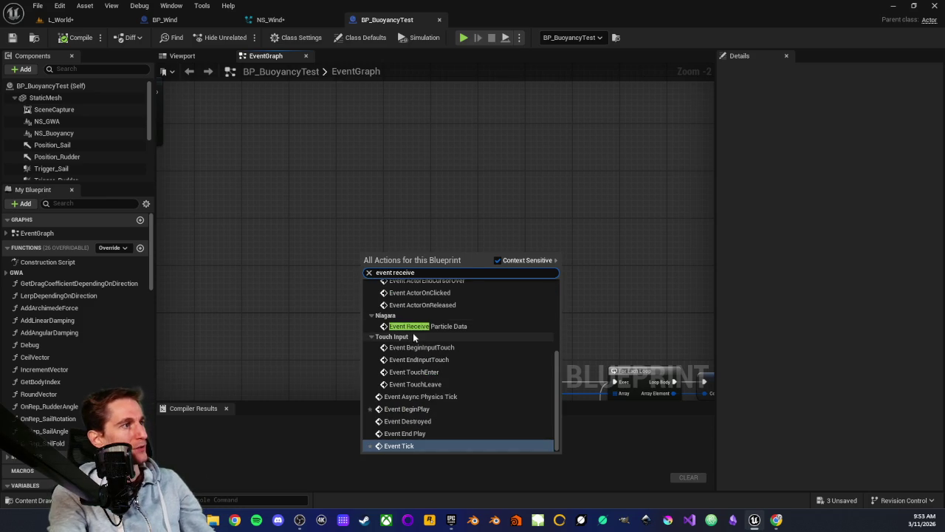
{"action": "left_click", "coordinate": [425, 329]}
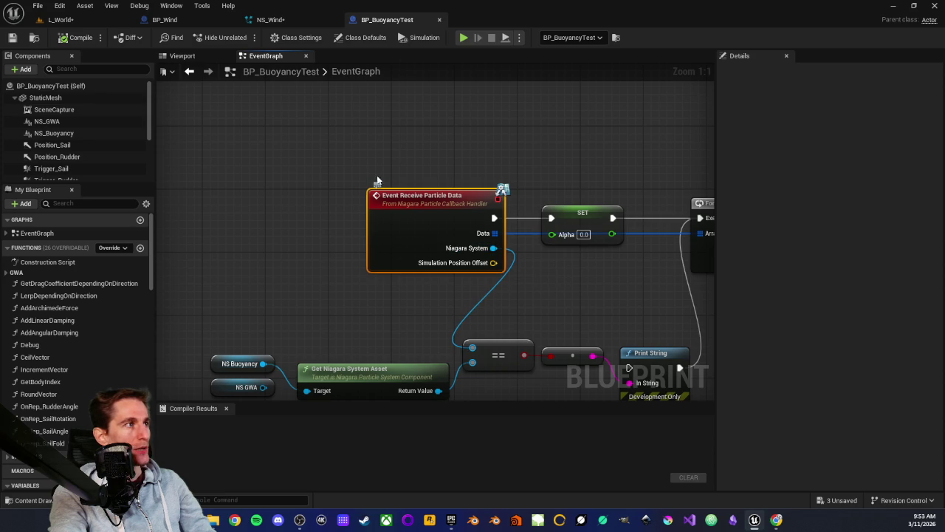
{"action": "left_click_drag", "start_coordinate": [352, 174], "coordinate": [514, 285]}
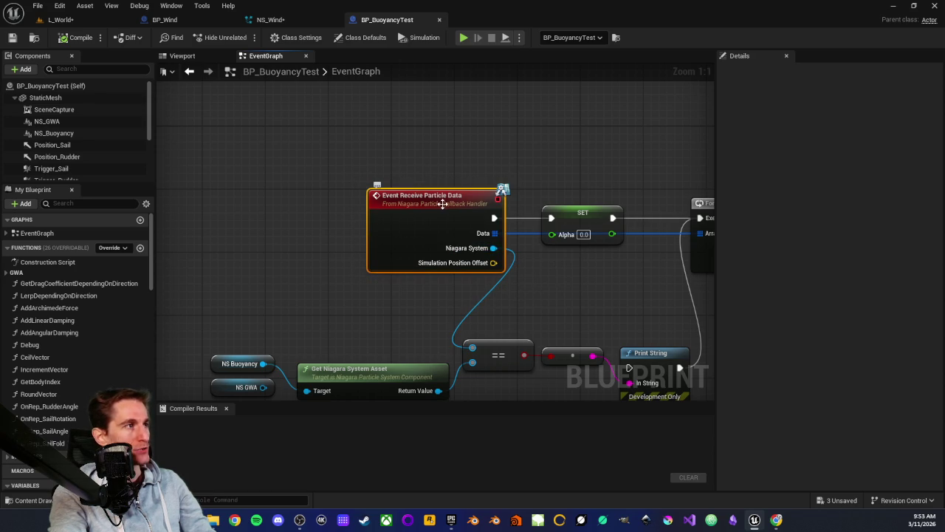
{"action": "scroll", "coordinate": [438, 194], "scroll_direction": "down", "scroll_amount": 4}
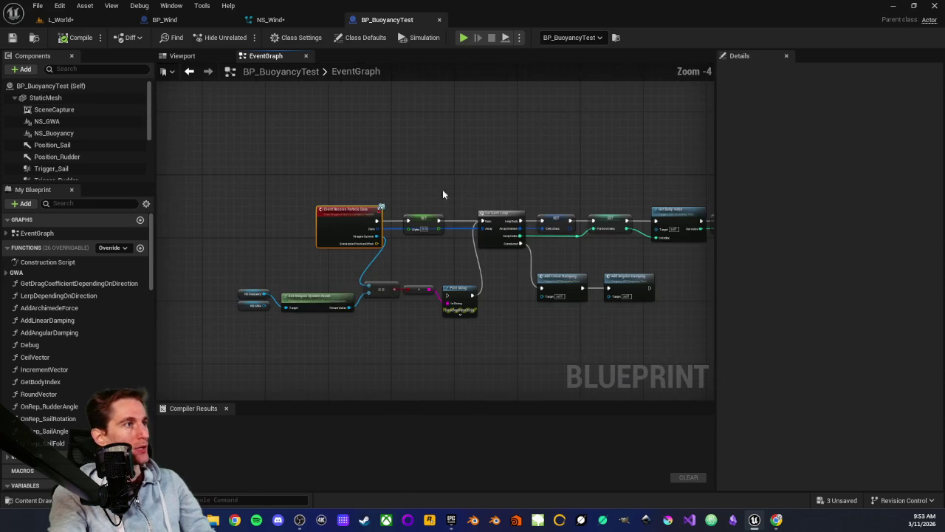
{"action": "scroll", "coordinate": [454, 235], "scroll_direction": "down", "scroll_amount": 1}
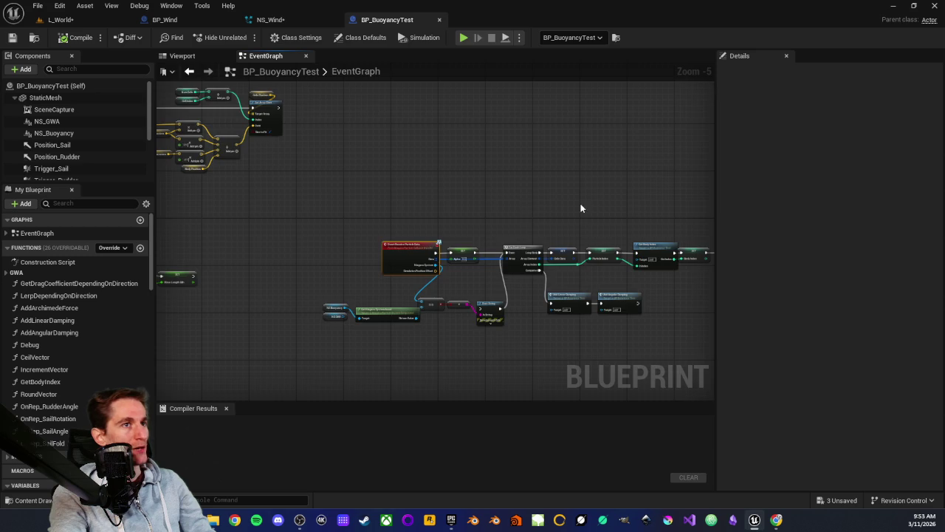
{"action": "scroll", "coordinate": [443, 236], "scroll_direction": "down", "scroll_amount": 2}
{"action": "scroll", "coordinate": [383, 245], "scroll_direction": "up", "scroll_amount": 4}
{"action": "scroll", "coordinate": [412, 218], "scroll_direction": "up", "scroll_amount": 3}
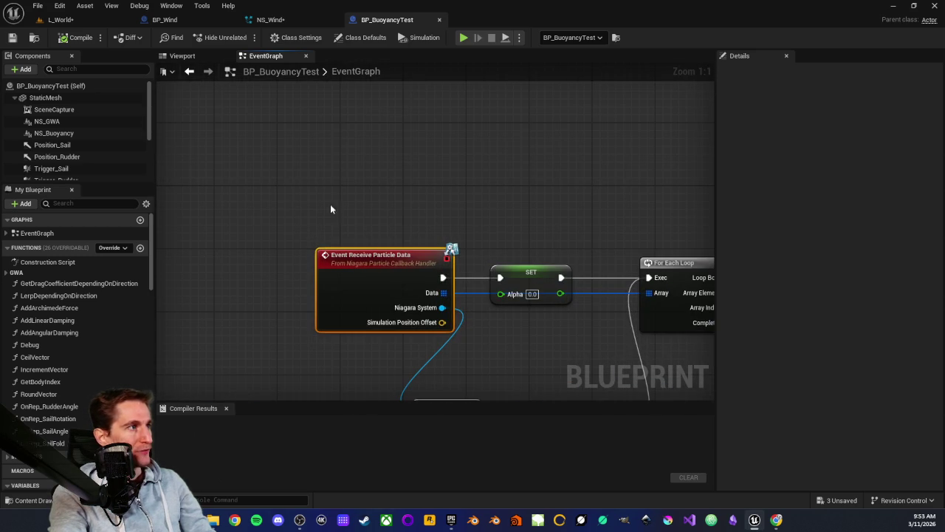
{"action": "mouse_move", "coordinate": [277, 219]}
{"action": "left_mouse_down"}
{"action": "mouse_move", "coordinate": [464, 334]}
{"action": "mouse_move", "coordinate": [477, 359]}
{"action": "left_mouse_up"}
{"action": "mouse_move", "coordinate": [418, 310]}
{"action": "left_mouse_down"}
{"action": "mouse_move", "coordinate": [442, 188]}
{"action": "mouse_move", "coordinate": [435, 227]}
{"action": "mouse_move", "coordinate": [453, 231]}
{"action": "left_mouse_up"}
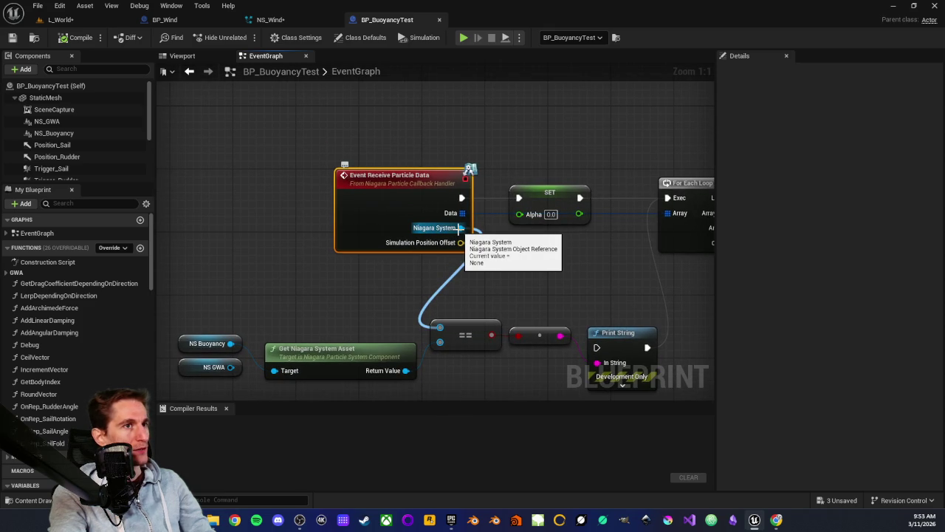
{"action": "mouse_move", "coordinate": [288, 140]}
{"action": "left_mouse_down"}
{"action": "mouse_move", "coordinate": [497, 274]}
{"action": "mouse_move", "coordinate": [473, 273]}
{"action": "left_mouse_up"}
Step: Review the NS_GWA component's Niagara settings in Details, then reselect the particle data event
{"action": "mouse_move", "coordinate": [362, 189]}
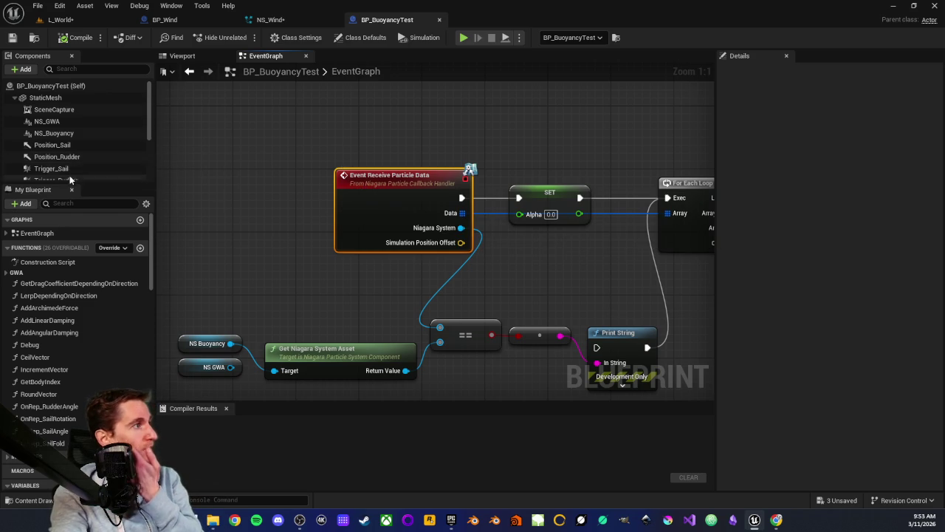
{"action": "left_click", "coordinate": [49, 123]}
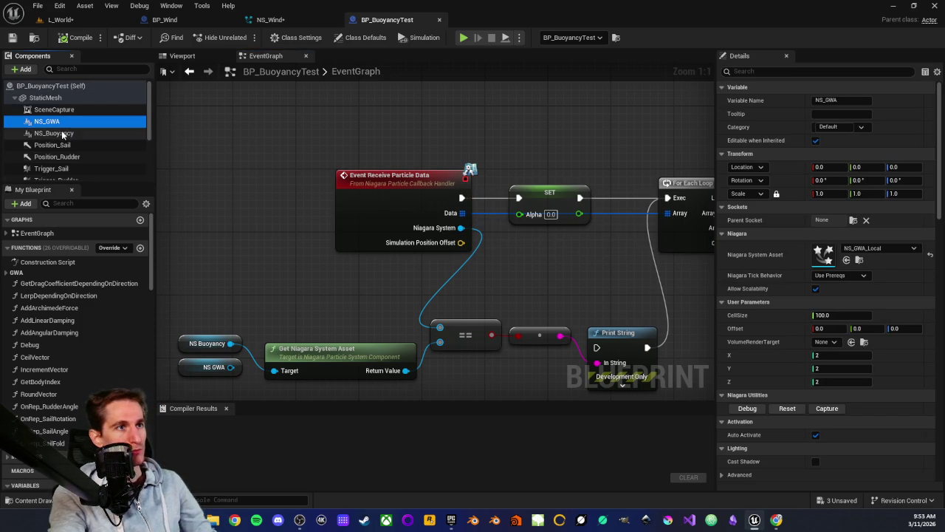
{"action": "mouse_move", "coordinate": [63, 137]}
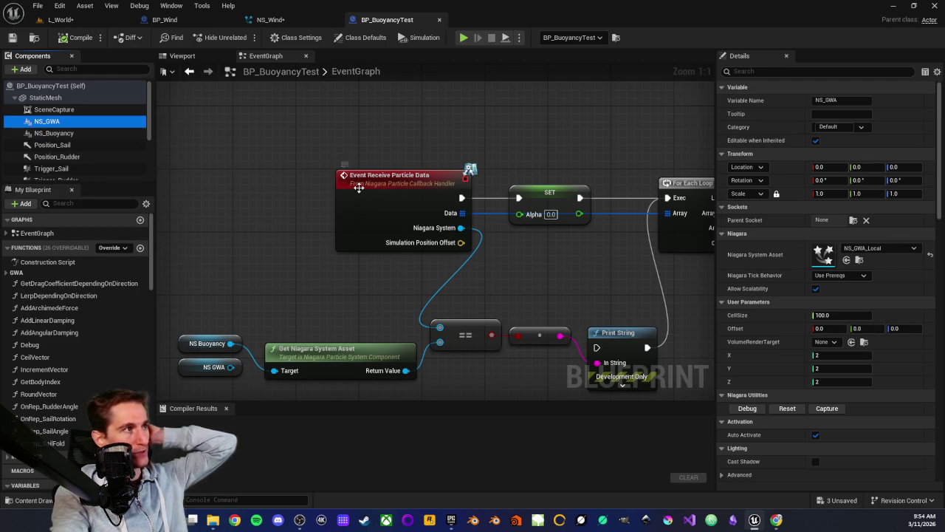
{"action": "mouse_move", "coordinate": [358, 188]}
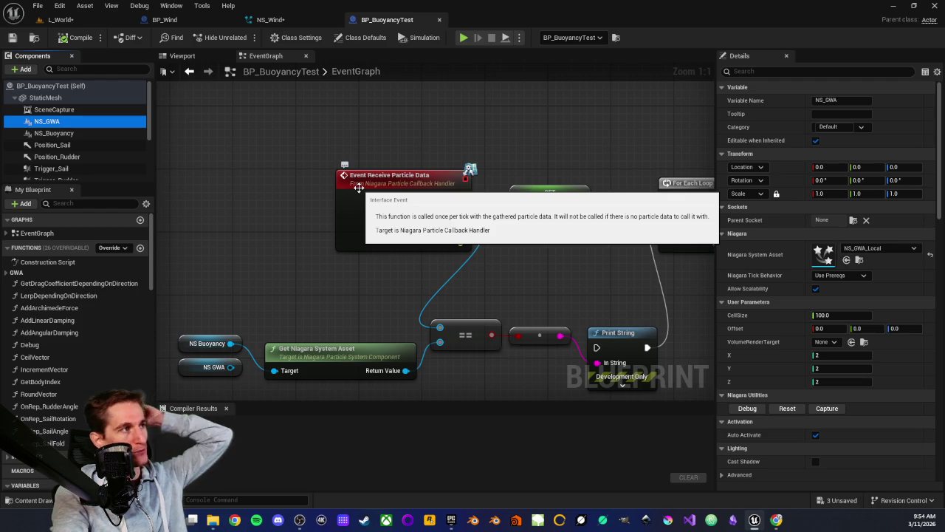
{"action": "left_click", "coordinate": [358, 187]}
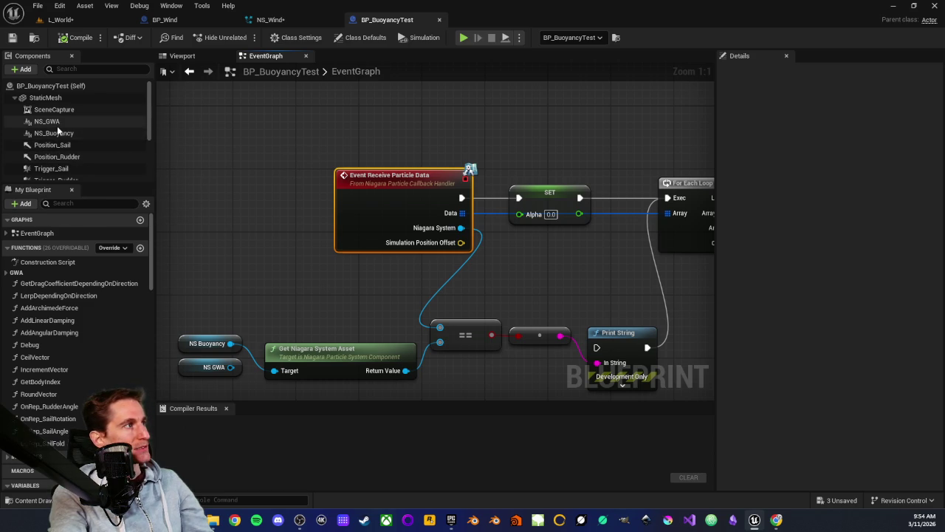
Step: Add a Niagara Particle System Component and name it NS_Wind
{"action": "left_click", "coordinate": [14, 69]}
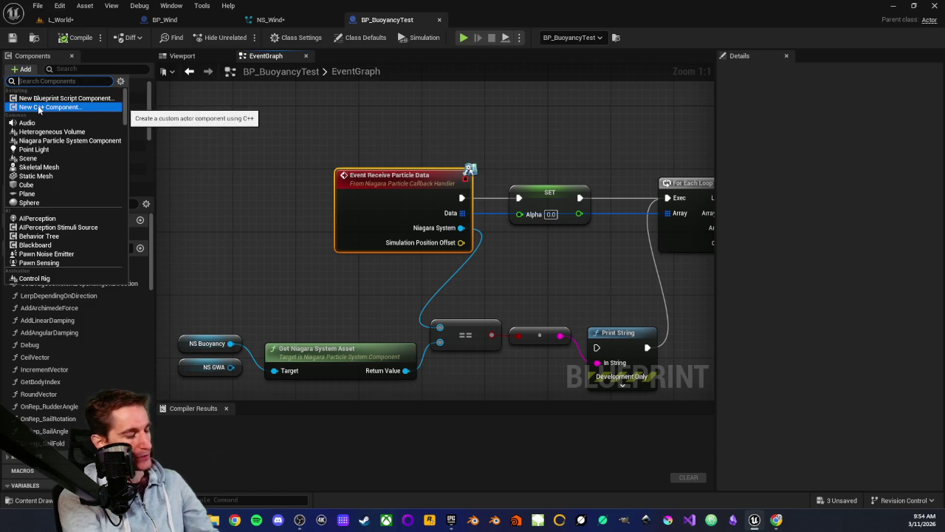
{"action": "type", "text": "niagara"}
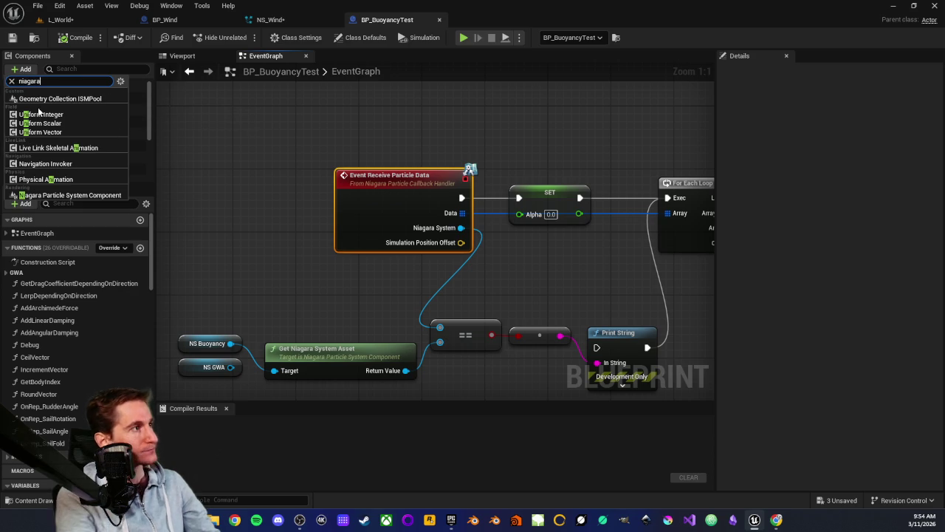
{"action": "left_click", "coordinate": [70, 195]}
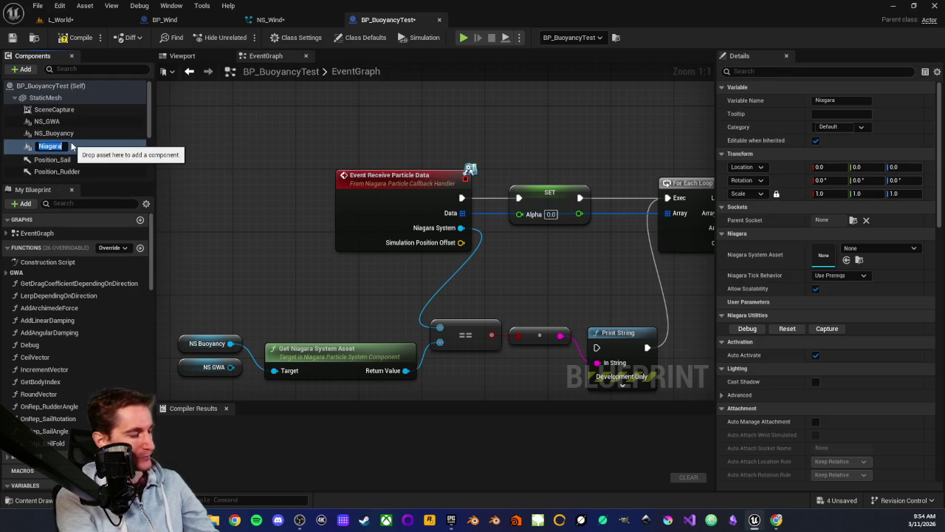
{"action": "type", "text": "S_Wind"}
{"action": "key", "text": "Return"}
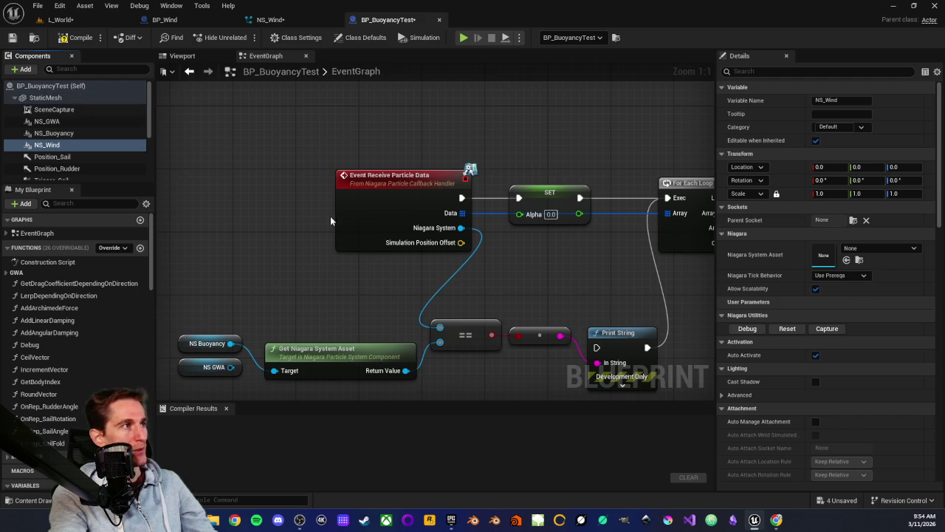
Step: Check the NS_Wind component's settings and go back to the L_World level
{"action": "mouse_move", "coordinate": [398, 204]}
{"action": "left_mouse_down"}
{"action": "mouse_move", "coordinate": [409, 199]}
{"action": "mouse_move", "coordinate": [393, 246]}
{"action": "left_mouse_up"}
{"action": "left_click", "coordinate": [389, 222]}
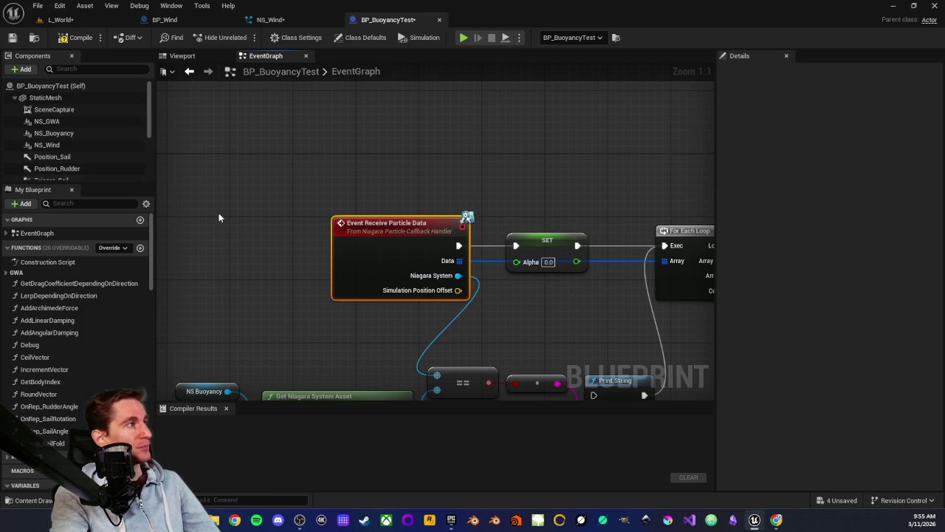
{"action": "left_click", "coordinate": [47, 147]}
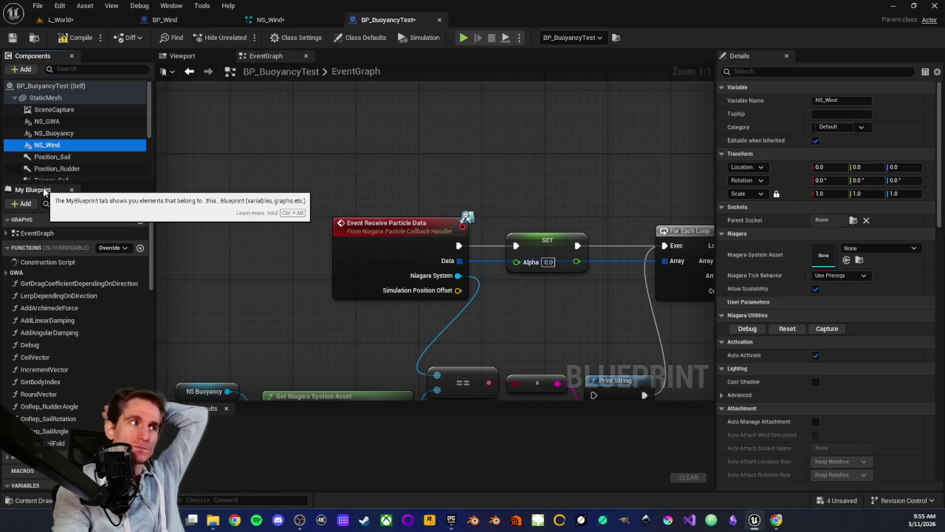
{"action": "left_click", "coordinate": [81, 20]}
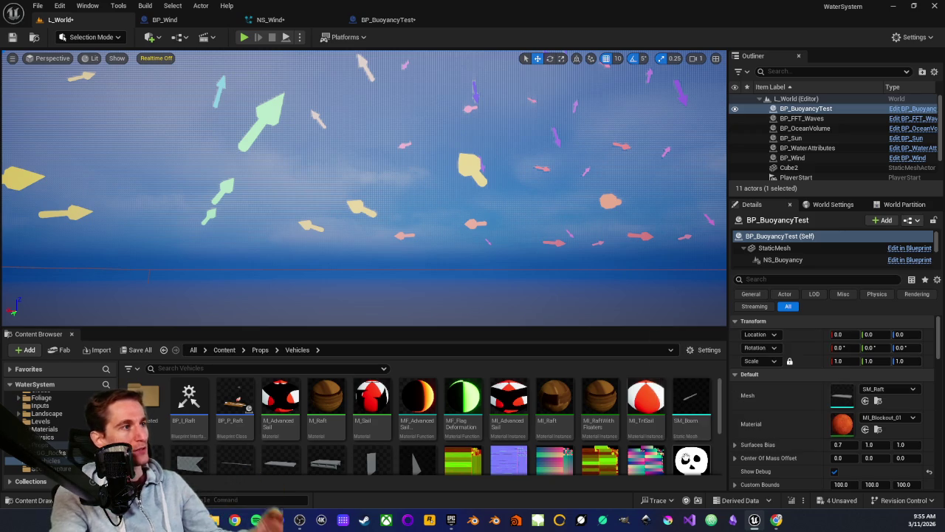
Step: Scroll the Content Browser folder tree, then return to the BP_BuoyancyTest blueprint tab
{"action": "scroll", "coordinate": [63, 437], "scroll_direction": "down", "scroll_amount": 2}
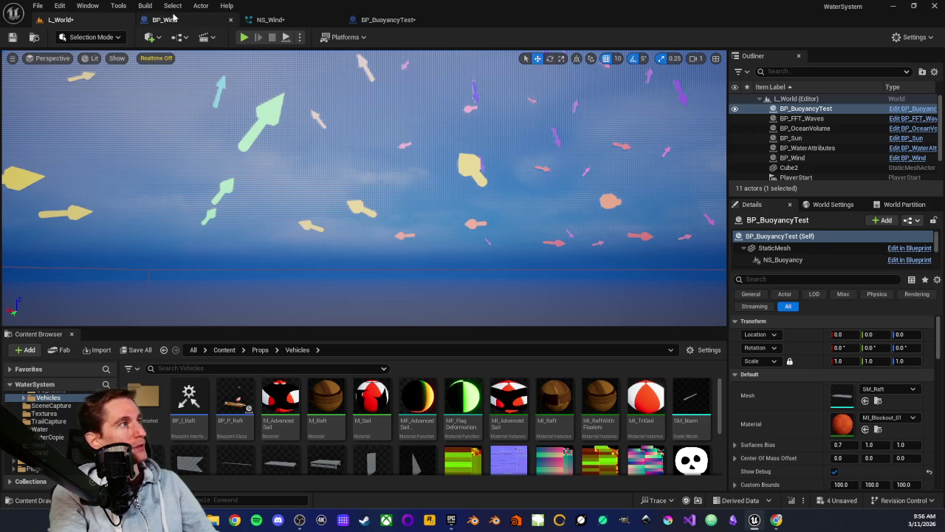
{"action": "left_click", "coordinate": [406, 21]}
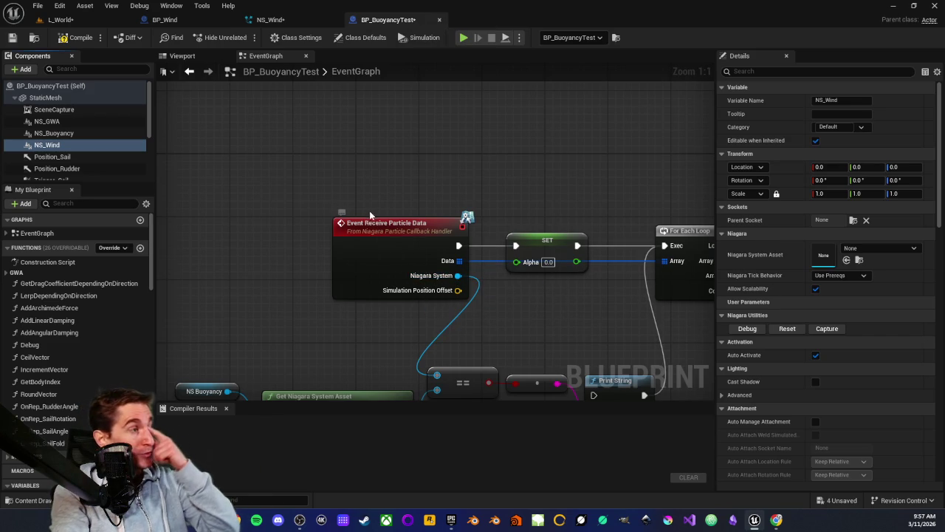
{"action": "left_click_drag", "start_coordinate": [371, 189], "coordinate": [430, 313]}
{"action": "left_click", "coordinate": [394, 205]}
{"action": "left_click", "coordinate": [387, 227]}
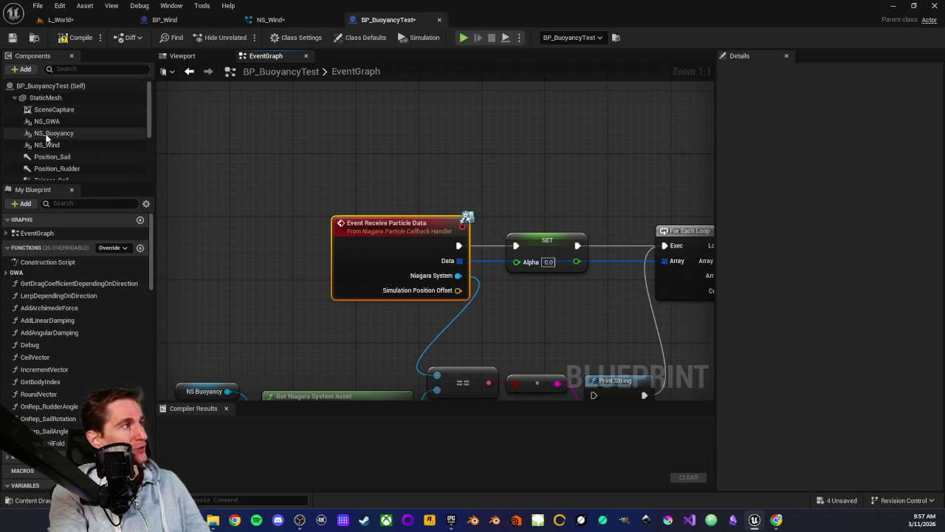
{"action": "mouse_move", "coordinate": [45, 136]}
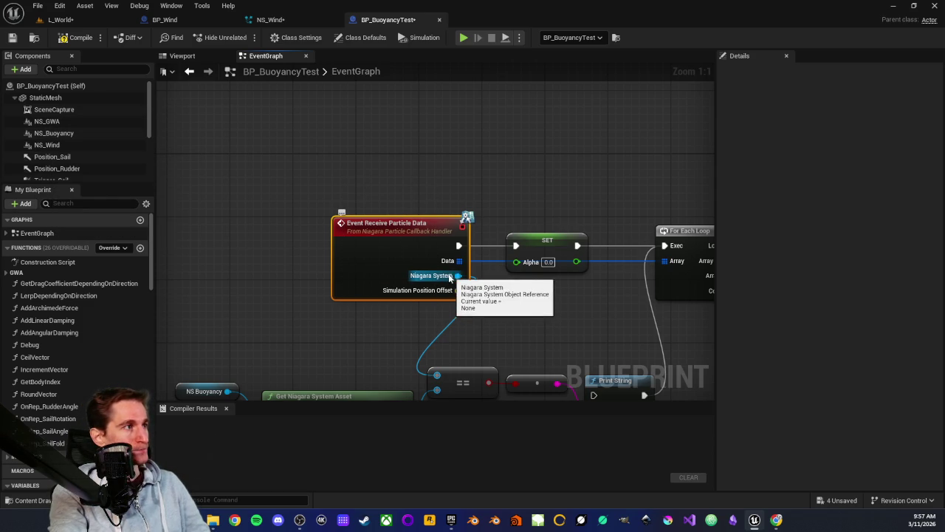
{"action": "left_click_drag", "start_coordinate": [447, 281], "coordinate": [340, 249]}
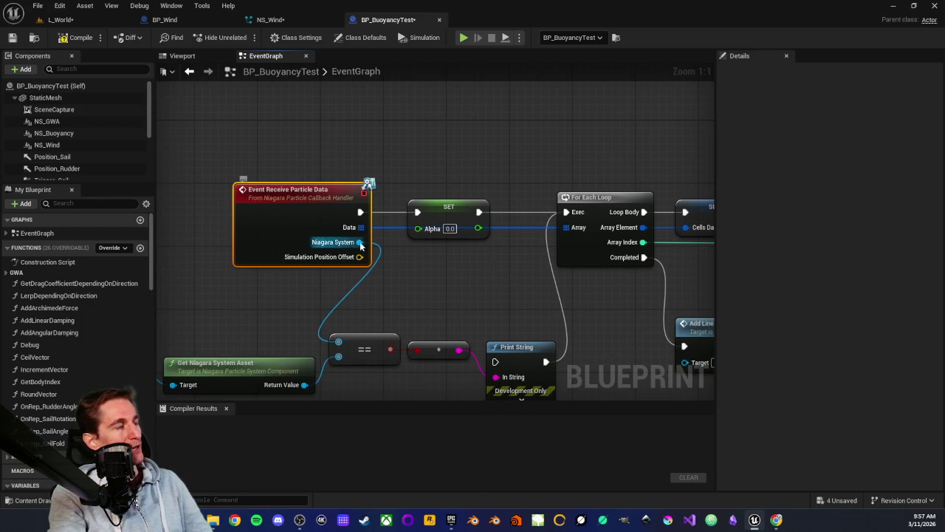
{"action": "left_click", "coordinate": [304, 290]}
{"action": "left_click", "coordinate": [330, 245]}
{"action": "left_click", "coordinate": [306, 142]}
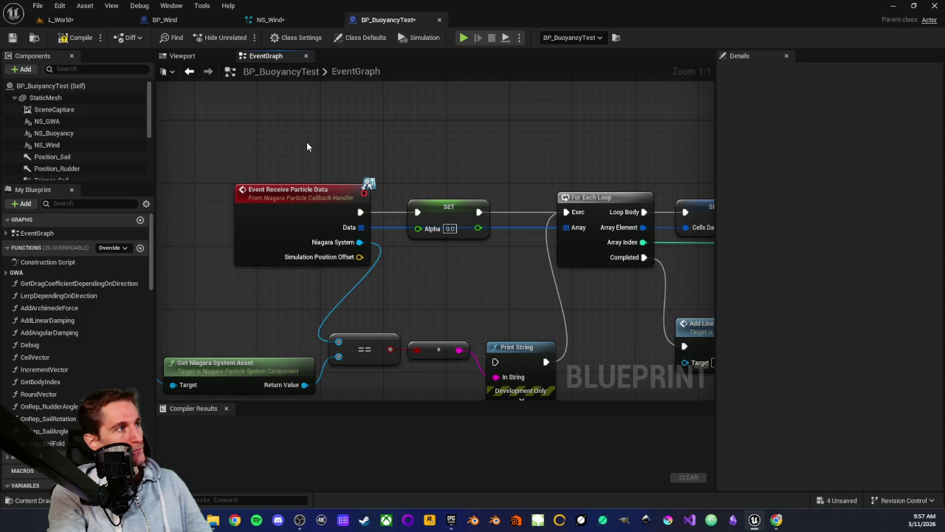
{"action": "mouse_move", "coordinate": [299, 160]}
{"action": "left_mouse_down"}
{"action": "mouse_move", "coordinate": [321, 295]}
{"action": "mouse_move", "coordinate": [321, 283]}
{"action": "left_mouse_up"}
{"action": "left_click", "coordinate": [320, 283]}
{"action": "left_click_drag", "start_coordinate": [286, 154], "coordinate": [322, 299]}
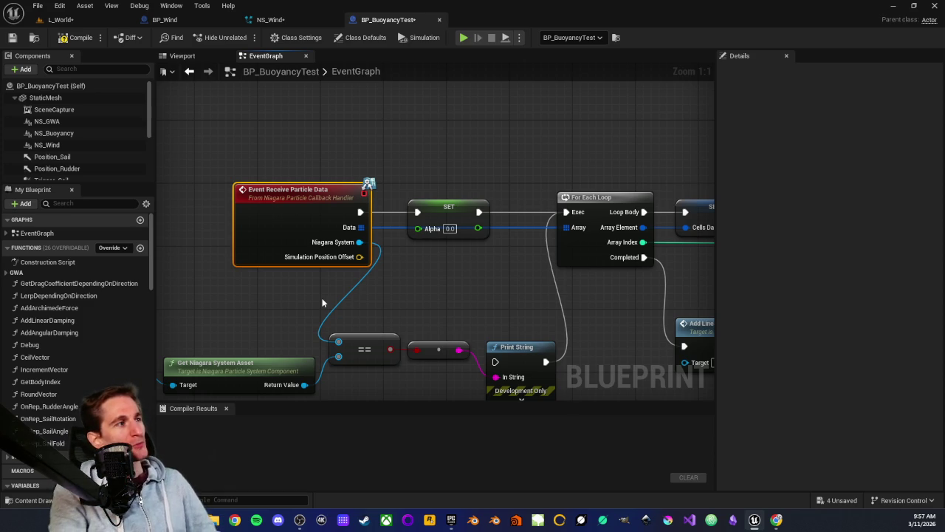
{"action": "left_click", "coordinate": [273, 158]}
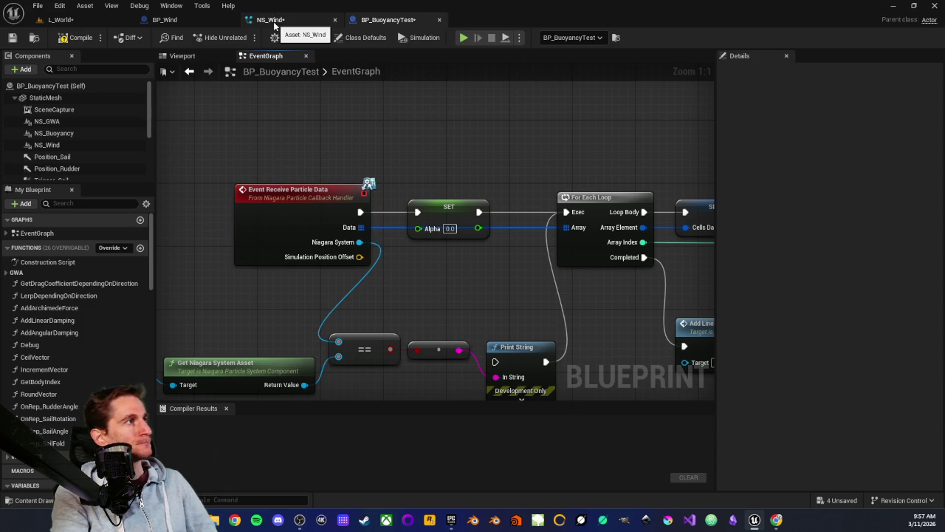
Step: Return to L_World and browse the Vehicles folder's Create Advanced Asset submenus
{"action": "left_click", "coordinate": [109, 22]}
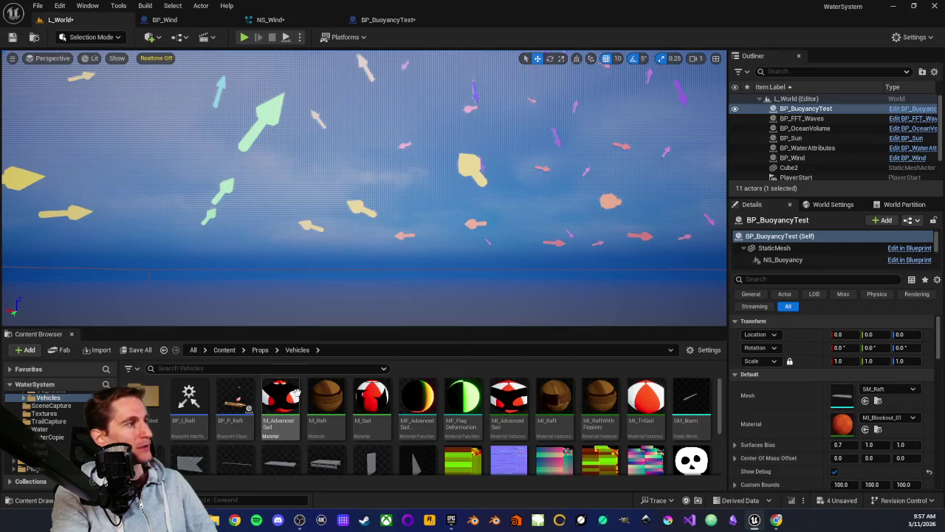
{"action": "scroll", "coordinate": [279, 412], "scroll_direction": "down", "scroll_amount": 5}
{"action": "scroll", "coordinate": [279, 411], "scroll_direction": "up", "scroll_amount": 3}
{"action": "scroll", "coordinate": [248, 451], "scroll_direction": "down", "scroll_amount": 5}
{"action": "right_click", "coordinate": [248, 454]}
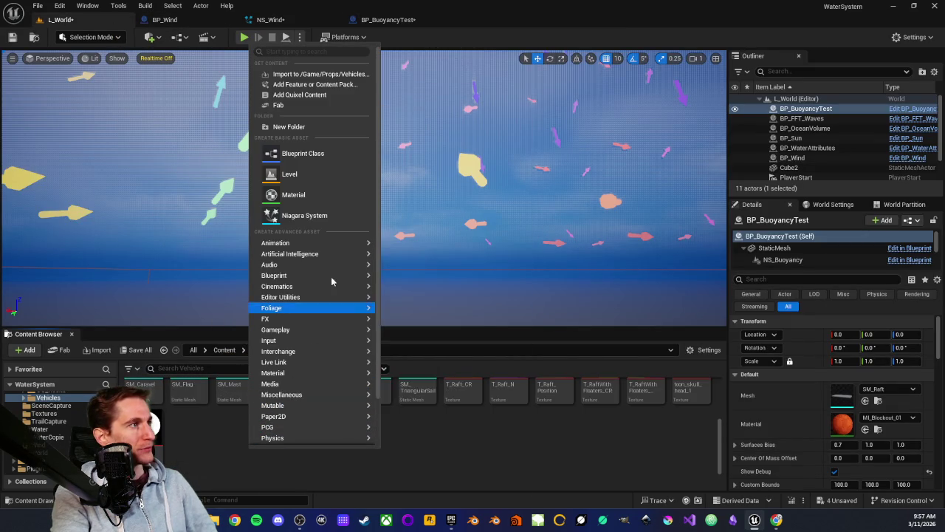
{"action": "mouse_move", "coordinate": [325, 276]}
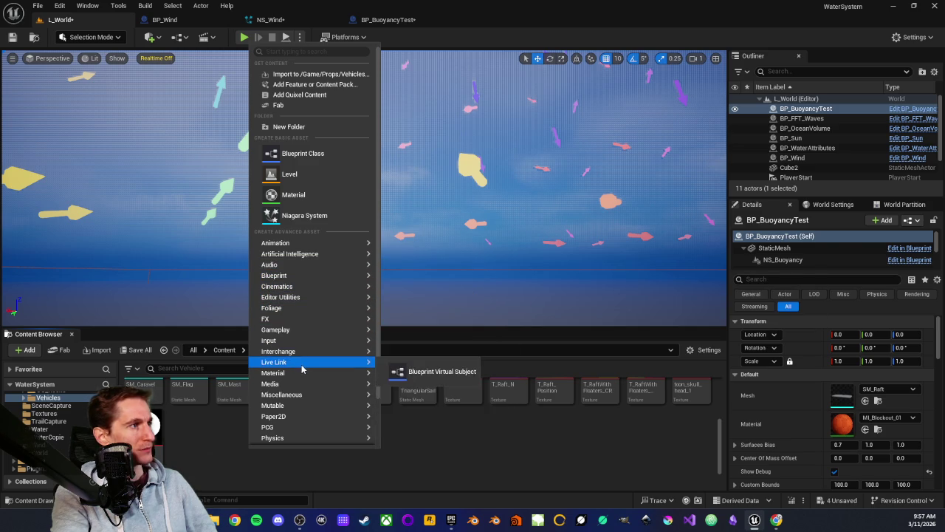
{"action": "mouse_move", "coordinate": [308, 396]}
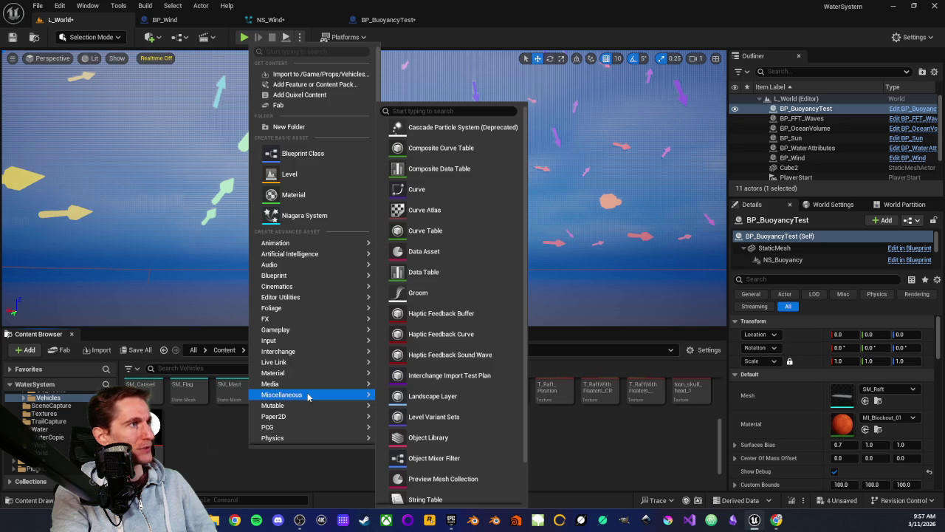
{"action": "scroll", "coordinate": [308, 396], "scroll_direction": "down", "scroll_amount": 1}
{"action": "scroll", "coordinate": [308, 397], "scroll_direction": "down", "scroll_amount": 1}
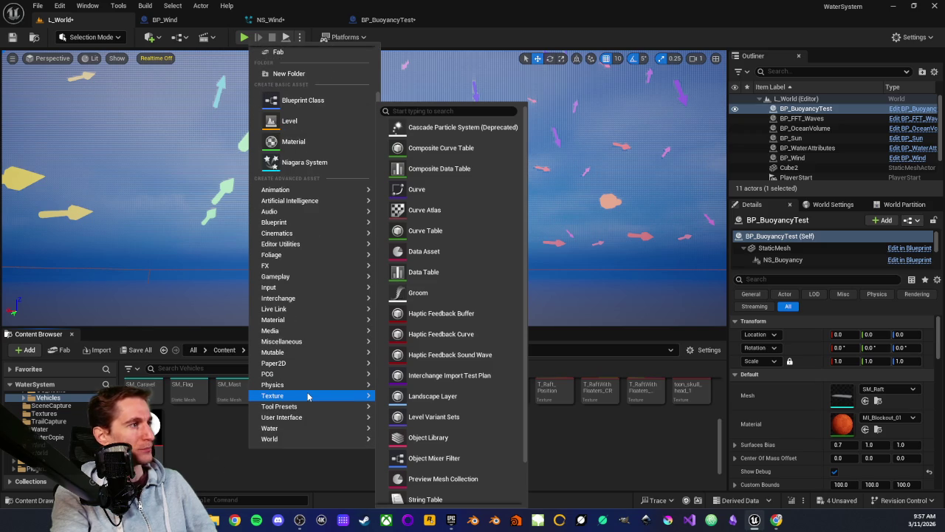
{"action": "mouse_move", "coordinate": [294, 419]}
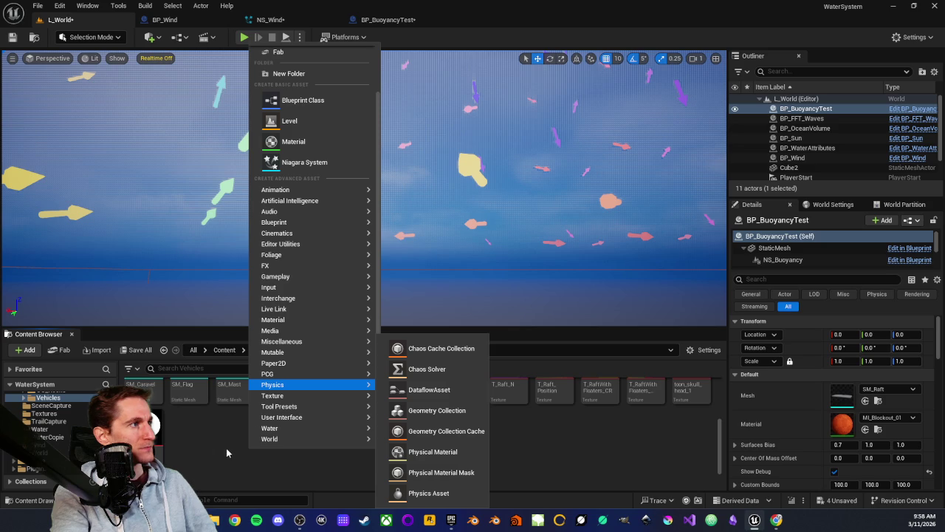
Step: Reopen the create menu and choose Blueprint Class to bring up Pick Parent Class
{"action": "right_click", "coordinate": [237, 421]}
{"action": "right_click", "coordinate": [238, 421]}
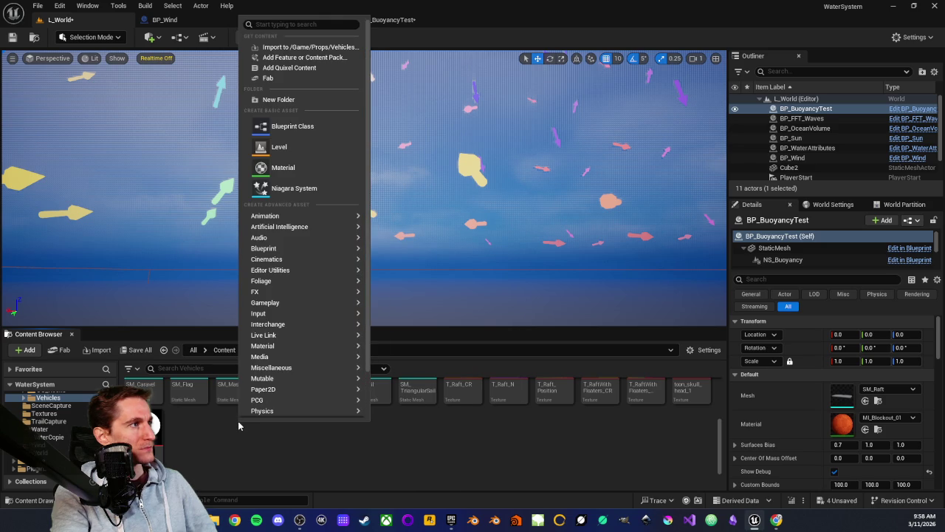
{"action": "mouse_move", "coordinate": [309, 304]}
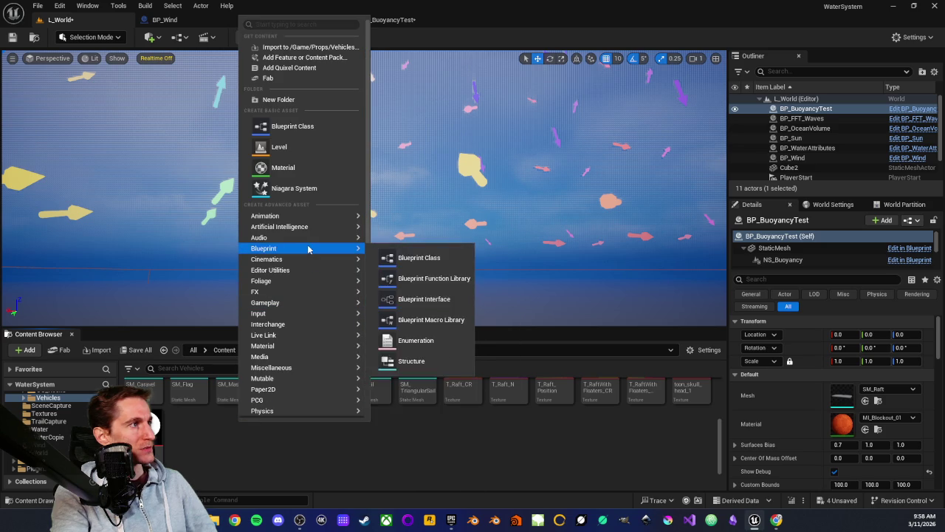
{"action": "mouse_move", "coordinate": [308, 237]}
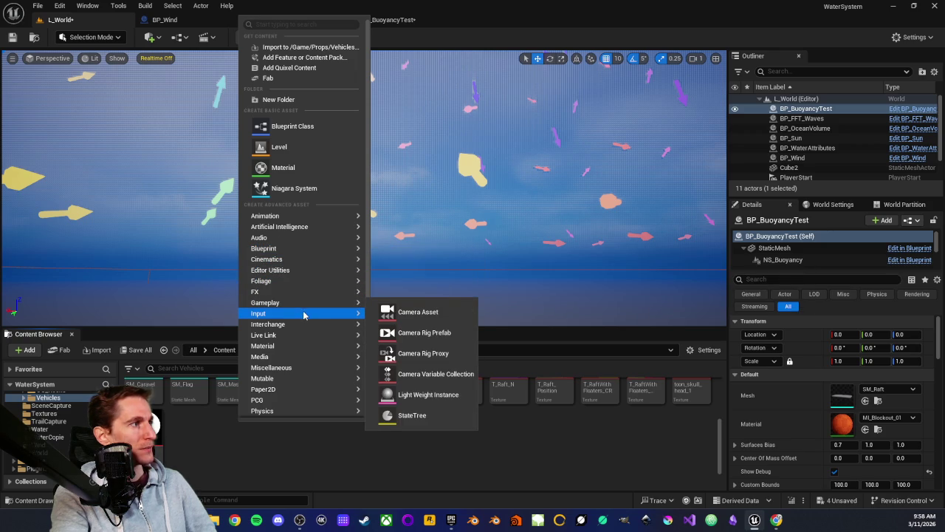
{"action": "mouse_move", "coordinate": [309, 331]}
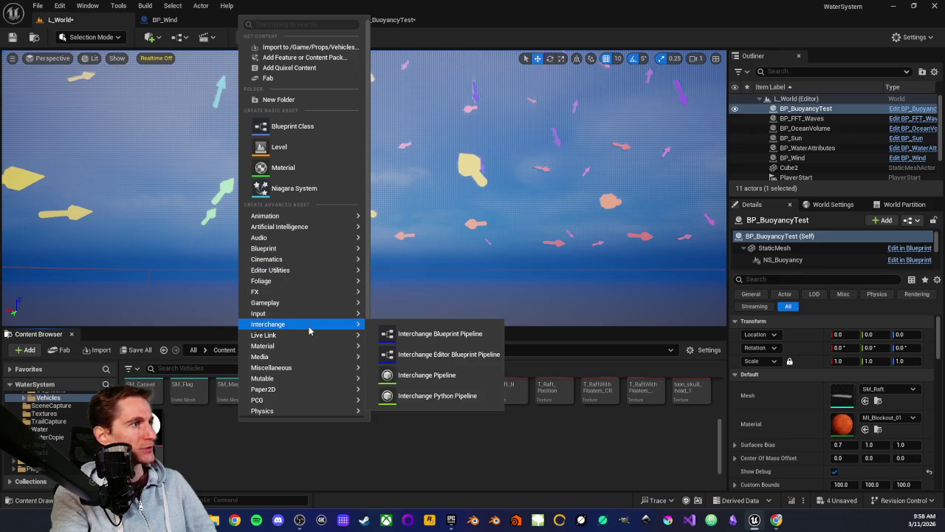
{"action": "mouse_move", "coordinate": [308, 358]}
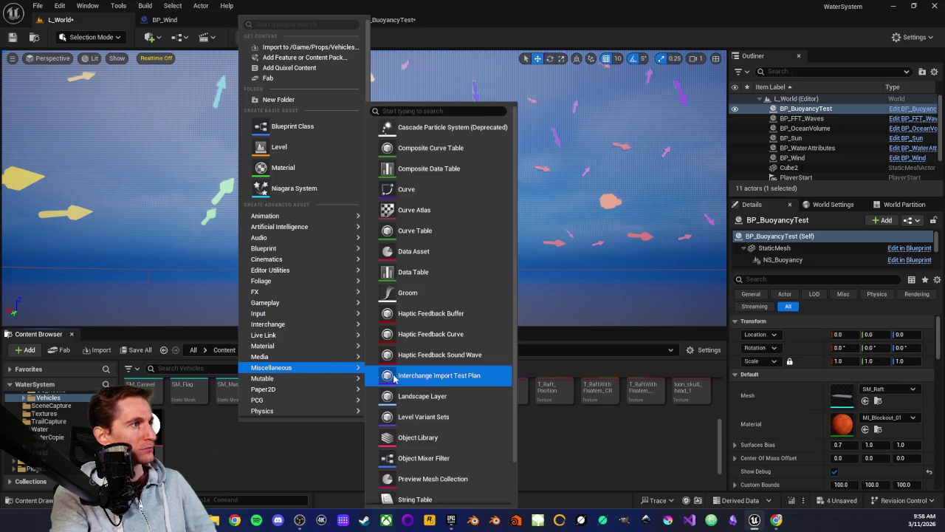
{"action": "scroll", "coordinate": [428, 373], "scroll_direction": "down", "scroll_amount": 2}
{"action": "scroll", "coordinate": [443, 280], "scroll_direction": "up", "scroll_amount": 2}
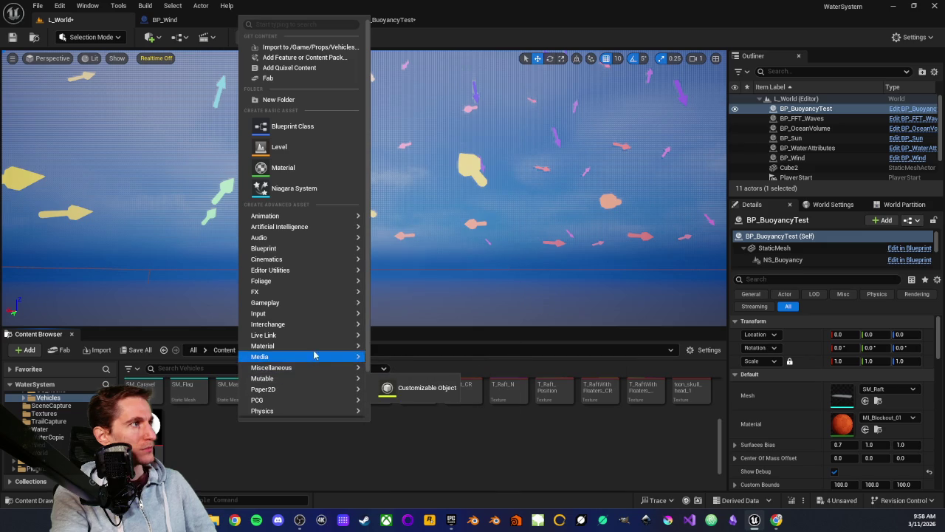
{"action": "left_click", "coordinate": [296, 125]}
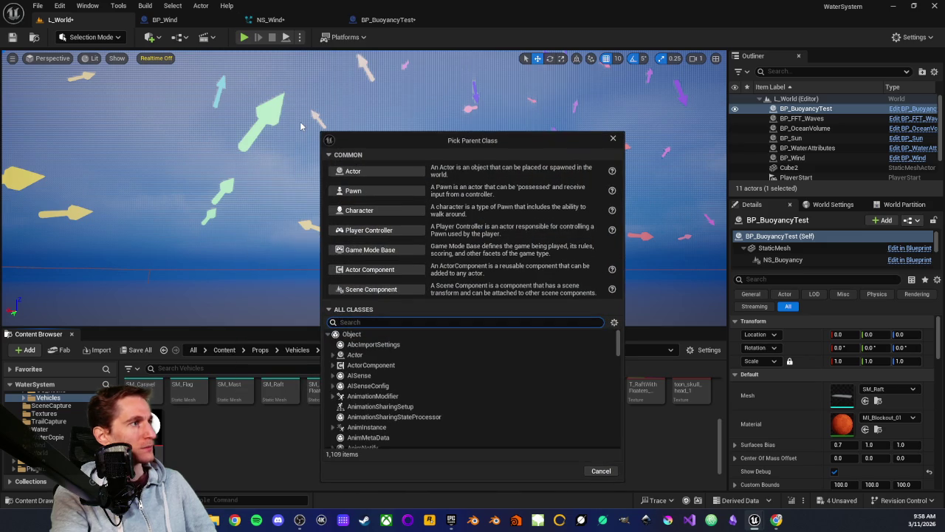
Step: Create an Actor Component Blueprint named BP_AC_Test and open it in its editor
{"action": "left_click", "coordinate": [380, 270]}
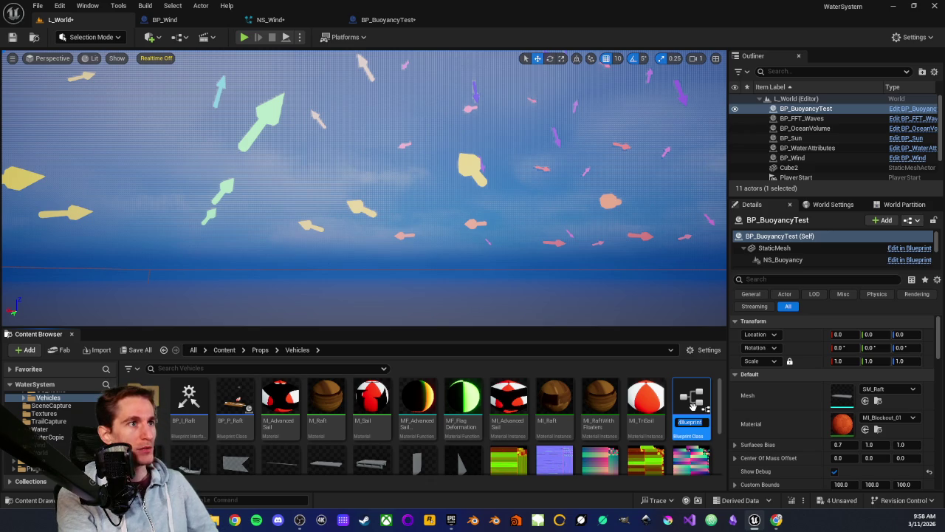
{"action": "type", "text": "BP_AC_"}
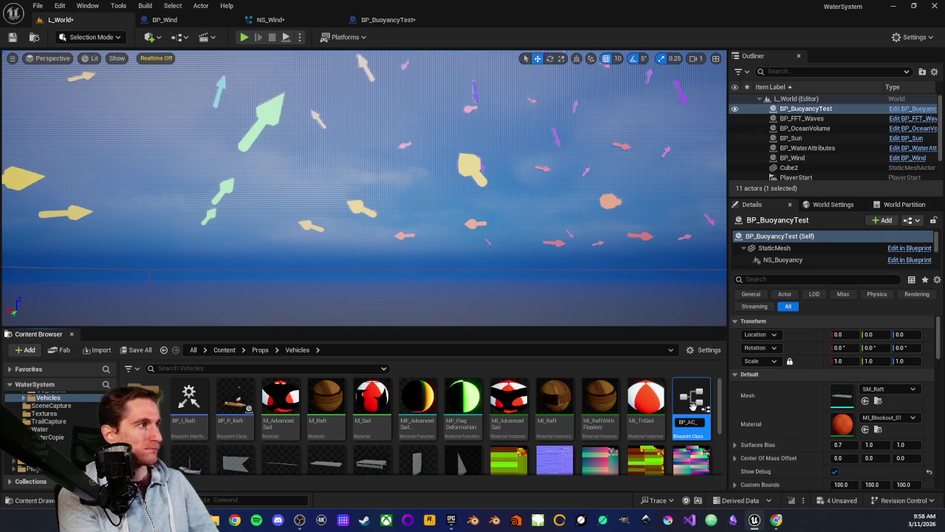
{"action": "type", "text": "Test"}
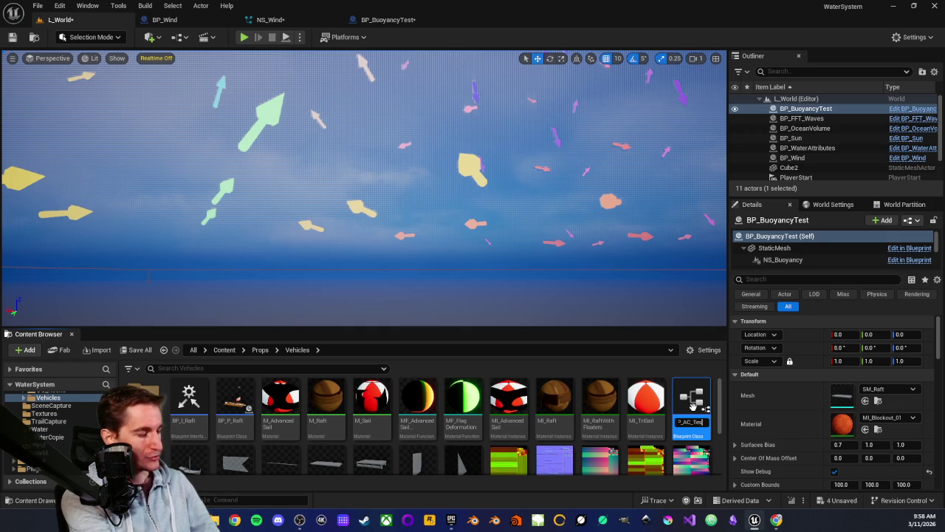
{"action": "key", "text": "Return"}
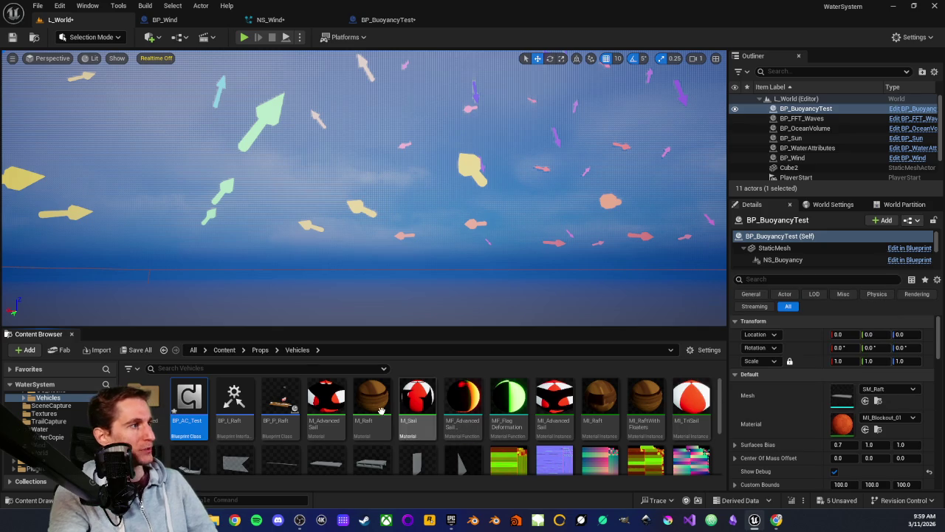
{"action": "double_click", "coordinate": [187, 416]}
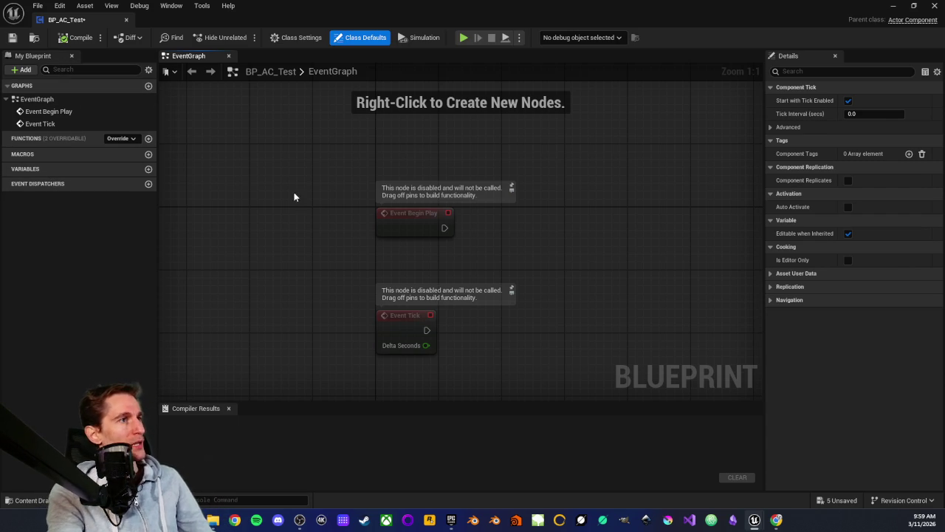
Step: Search the node list for 'event receive' without adding anything, then close the BP_AC_Test editor
{"action": "right_click", "coordinate": [371, 302]}
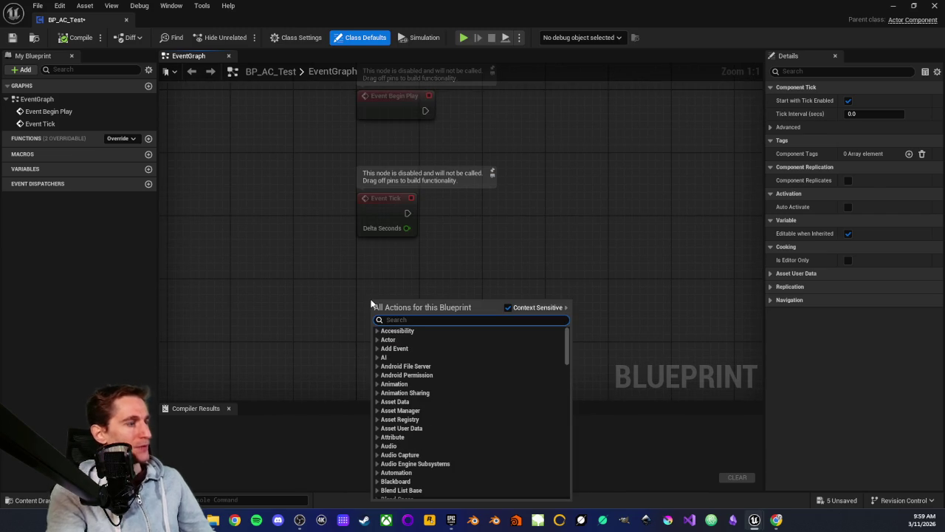
{"action": "type", "text": "event"}
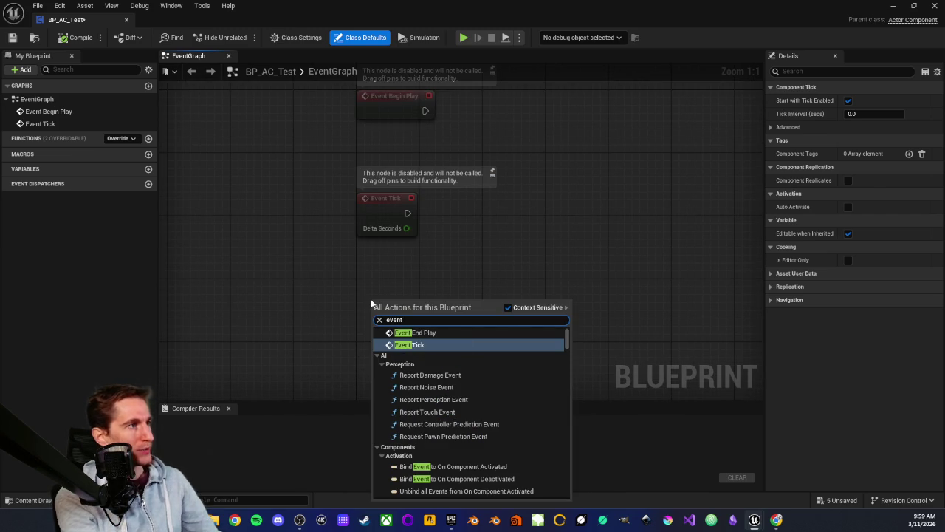
{"action": "type", "text": " receive"}
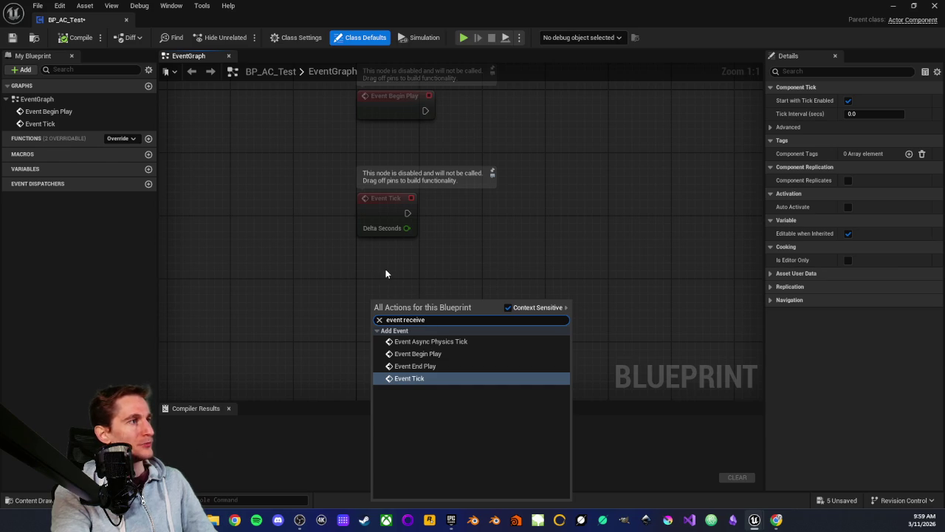
{"action": "left_click", "coordinate": [381, 277]}
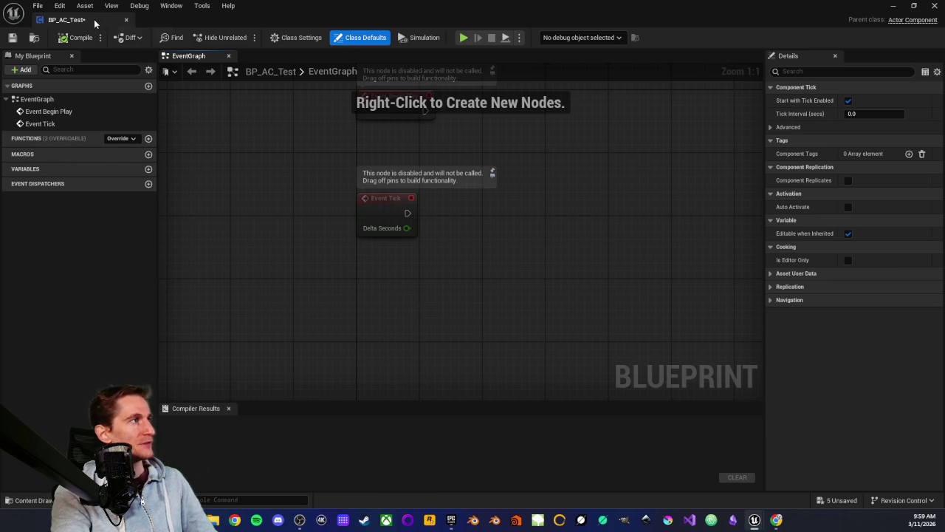
{"action": "left_click", "coordinate": [126, 20]}
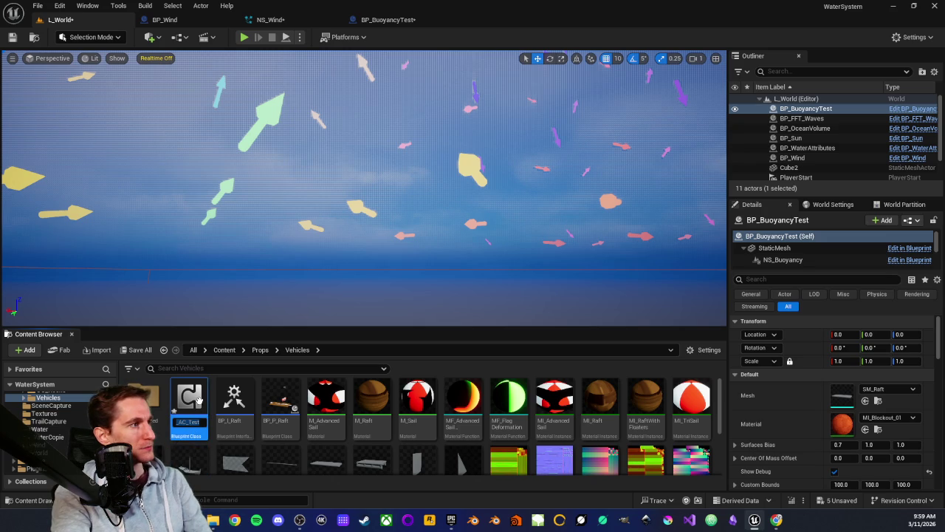
Step: Delete BP_AC_Test from Props/Vehicles, using Force Delete to override remaining references
{"action": "left_click", "coordinate": [194, 421]}
{"action": "right_click", "coordinate": [189, 442]}
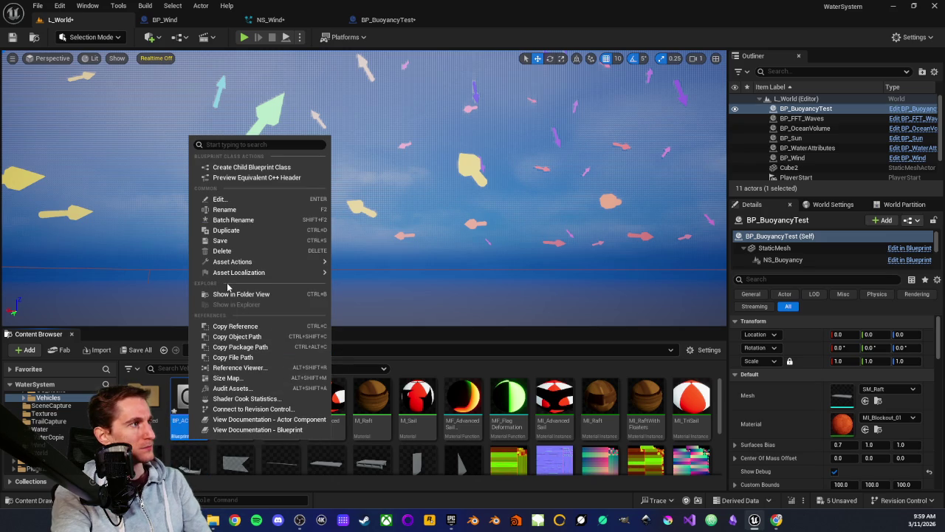
{"action": "left_click", "coordinate": [237, 252]}
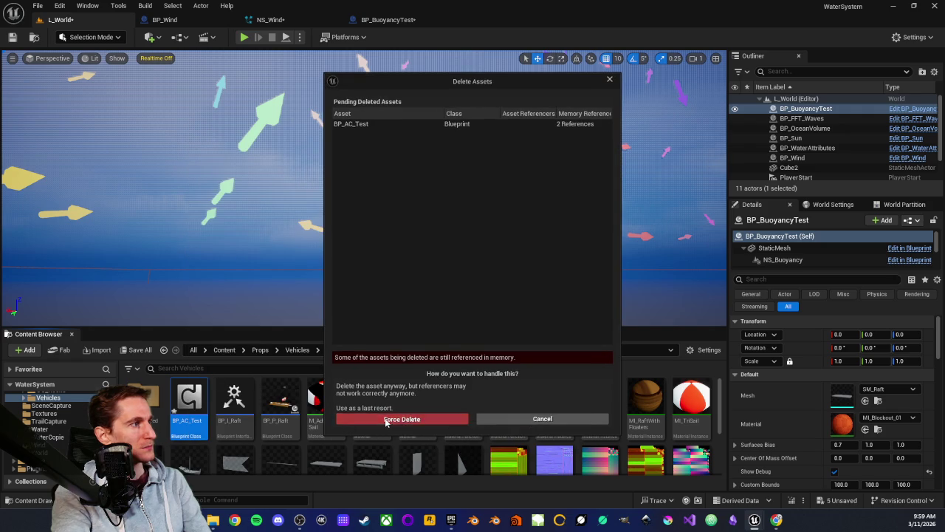
{"action": "left_click", "coordinate": [385, 419]}
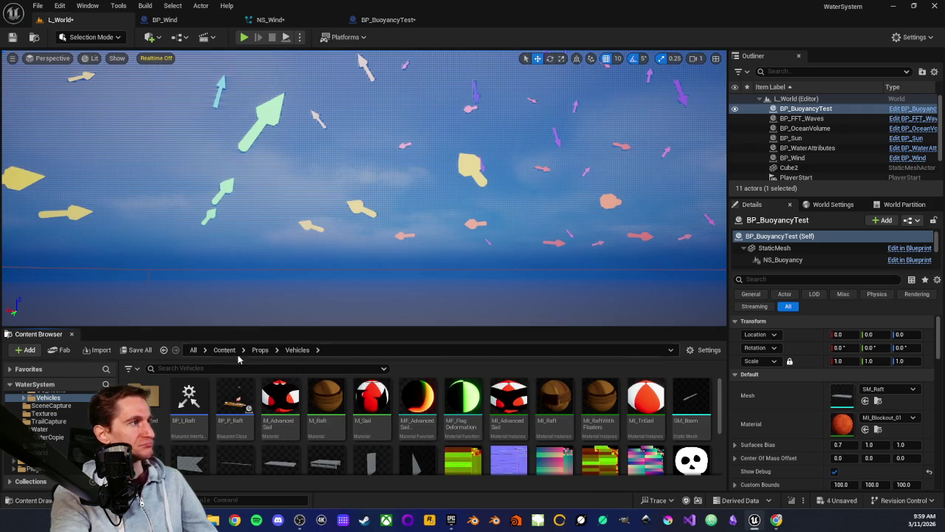
{"action": "mouse_move", "coordinate": [310, 206]}
{"action": "left_mouse_down"}
{"action": "mouse_move", "coordinate": [310, 243]}
{"action": "mouse_move", "coordinate": [310, 222]}
{"action": "left_mouse_up"}
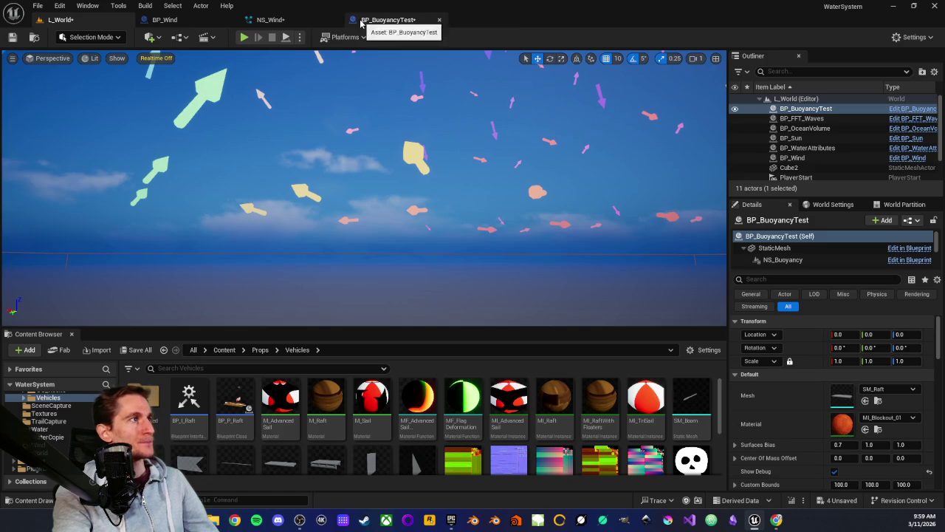
Step: Go to the NS_Wind Niagara system and delete its Export Particle Data to Blueprint module
{"action": "left_click", "coordinate": [361, 23]}
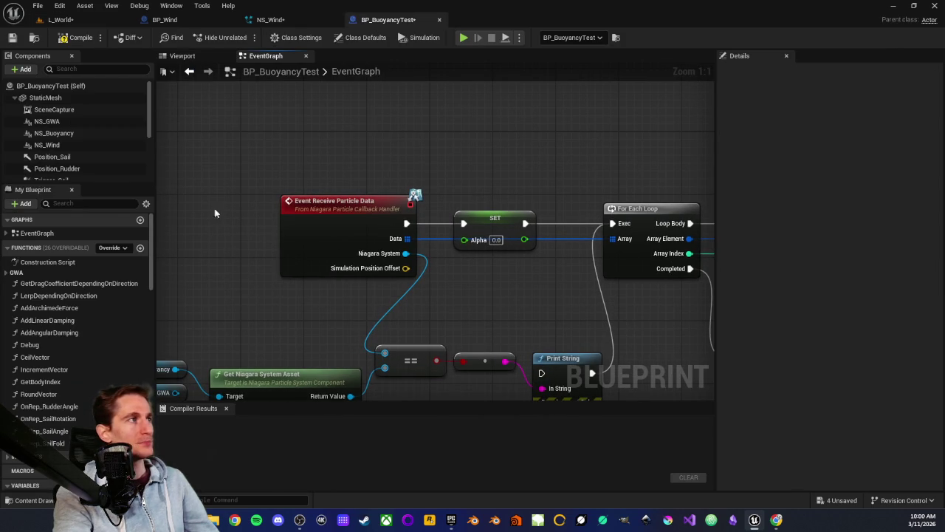
{"action": "left_click", "coordinate": [164, 19]}
{"action": "left_click", "coordinate": [271, 19]}
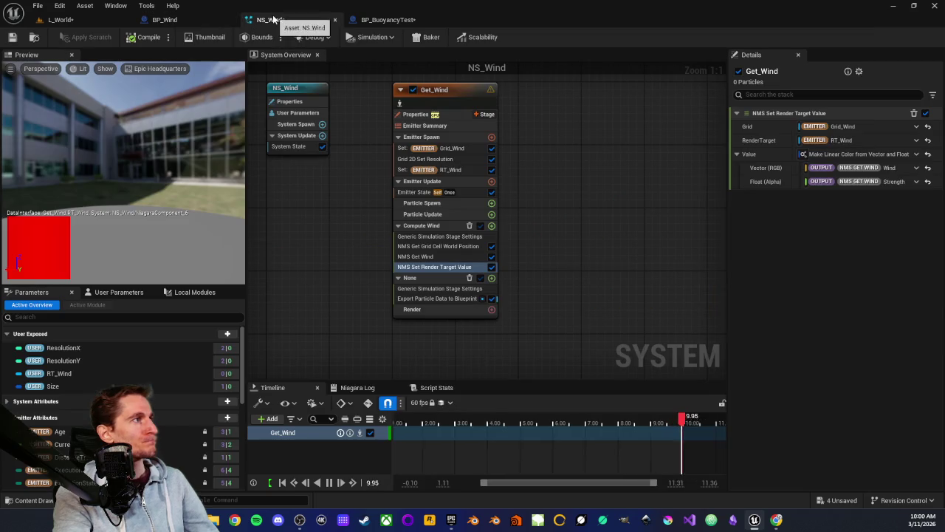
{"action": "mouse_move", "coordinate": [384, 294]}
{"action": "left_mouse_down"}
{"action": "mouse_move", "coordinate": [318, 299]}
{"action": "mouse_move", "coordinate": [417, 323]}
{"action": "left_mouse_up"}
{"action": "left_click", "coordinate": [464, 326]}
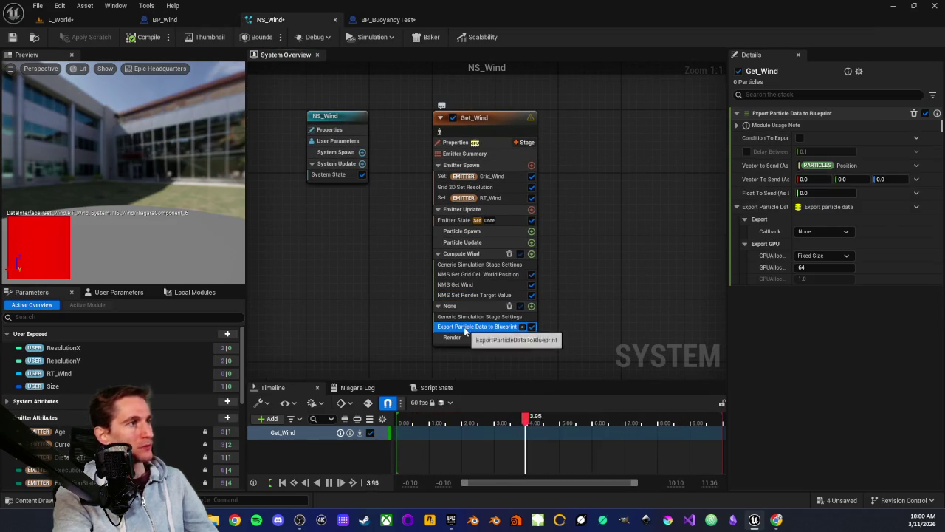
{"action": "key", "text": "Delete"}
Step: Remove the empty None simulation stage and return to the L_World level editor
{"action": "left_click", "coordinate": [458, 306]}
{"action": "key", "text": "Delete"}
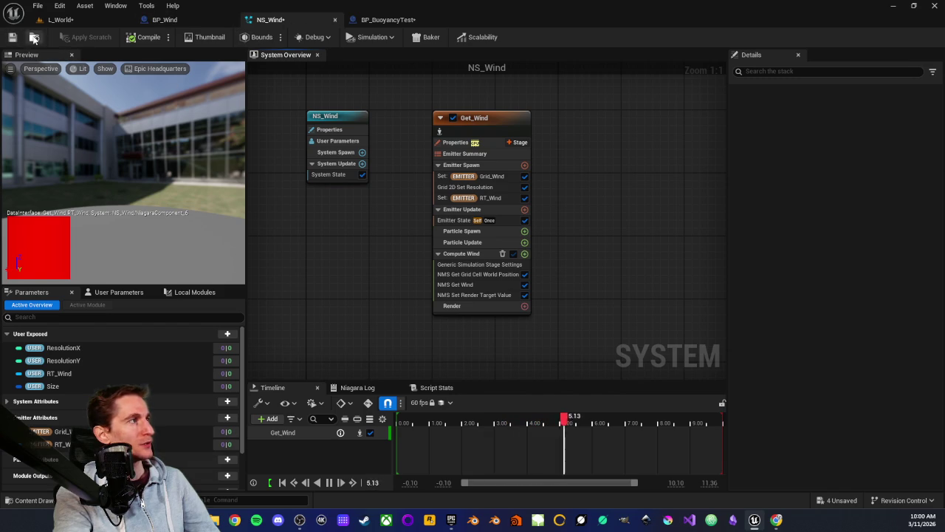
{"action": "left_click", "coordinate": [59, 19]}
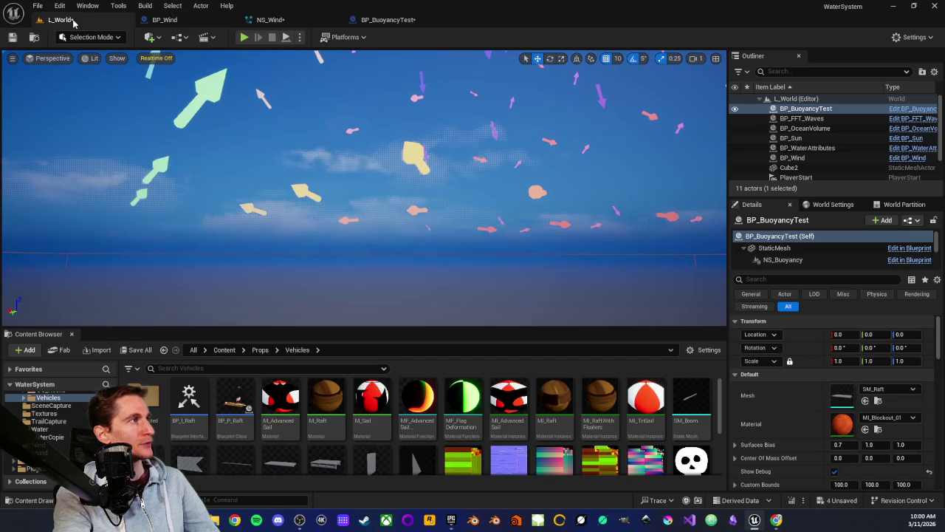
Step: In the Wind folder, create an FX > Niagara System named NS_GetWind, then select NMS_Get Wind
{"action": "left_click", "coordinate": [42, 444]}
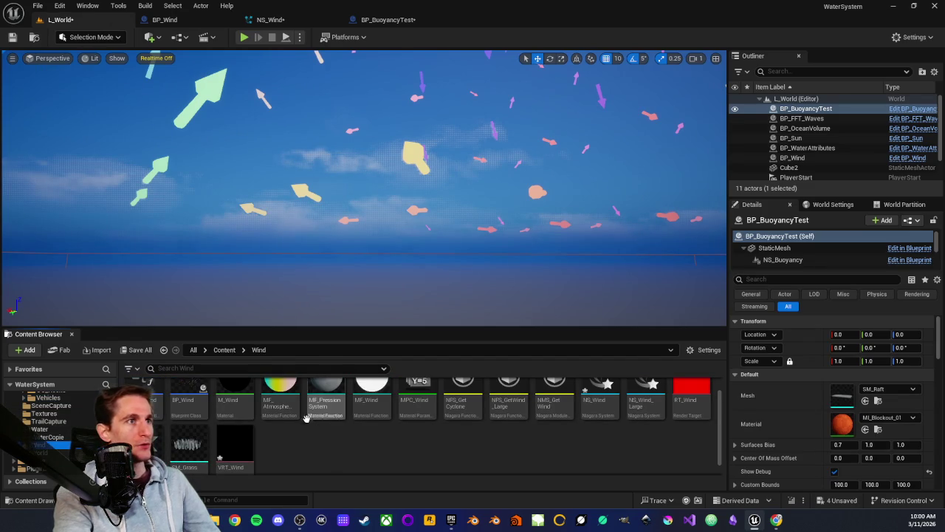
{"action": "scroll", "coordinate": [306, 435], "scroll_direction": "down", "scroll_amount": 1}
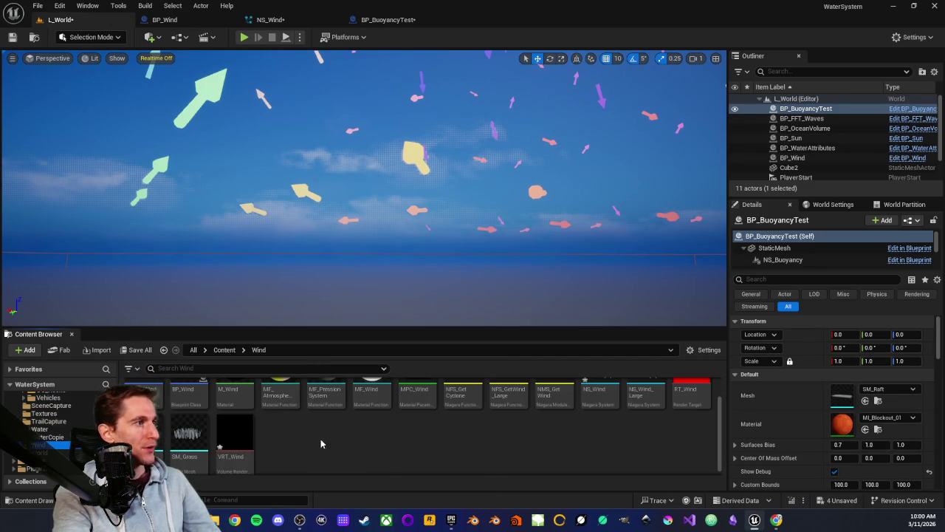
{"action": "scroll", "coordinate": [497, 440], "scroll_direction": "up", "scroll_amount": 1}
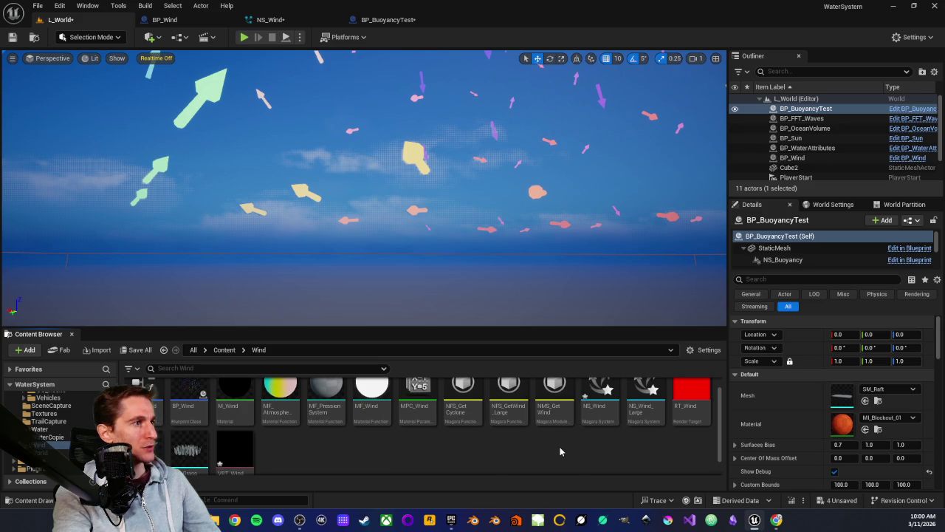
{"action": "right_click", "coordinate": [559, 450]}
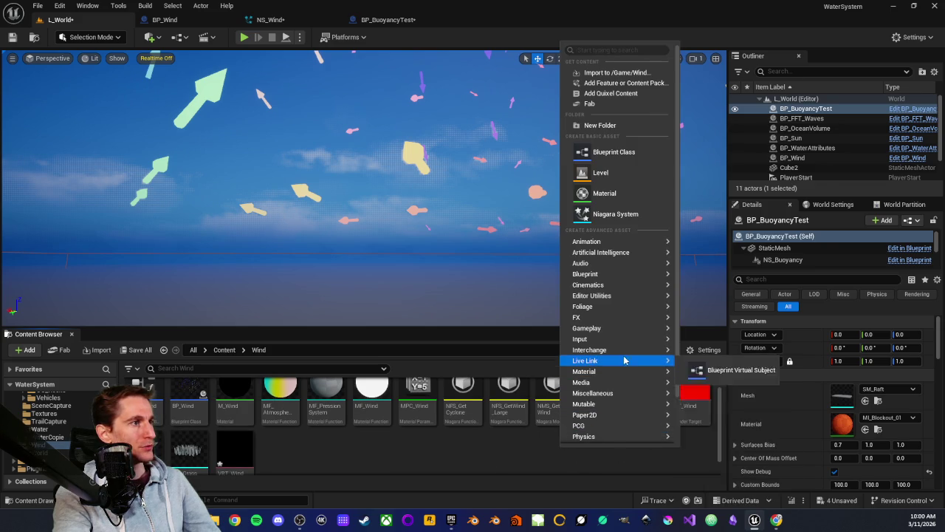
{"action": "scroll", "coordinate": [626, 362], "scroll_direction": "down", "scroll_amount": 1}
{"action": "mouse_move", "coordinate": [628, 289]}
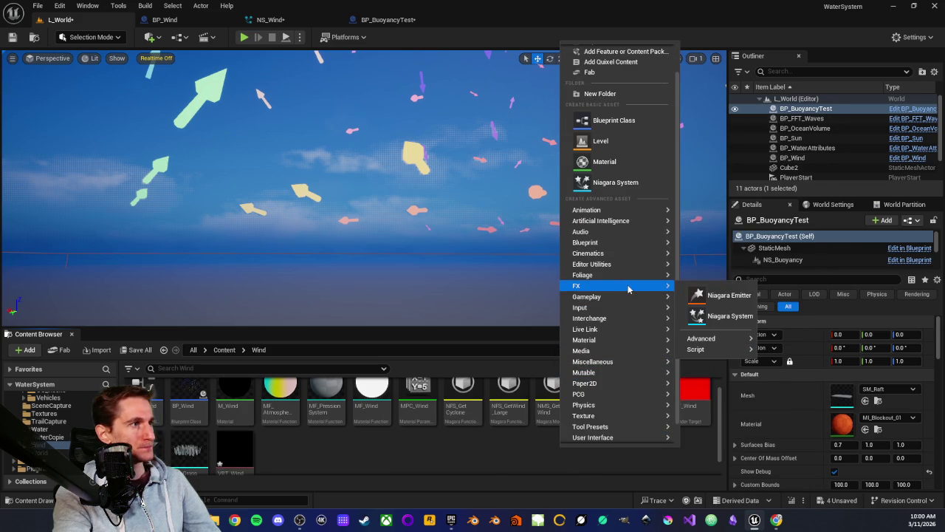
{"action": "left_click", "coordinate": [711, 315]}
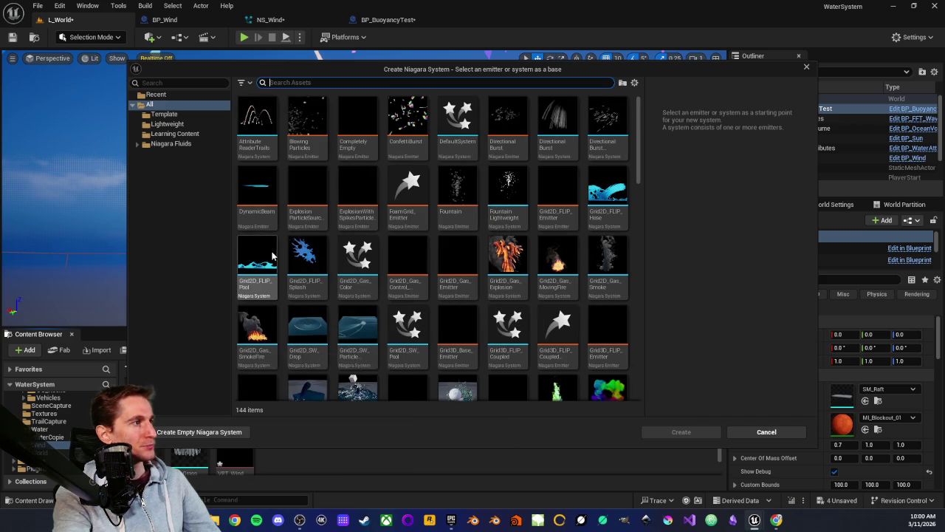
{"action": "left_click", "coordinate": [200, 432]}
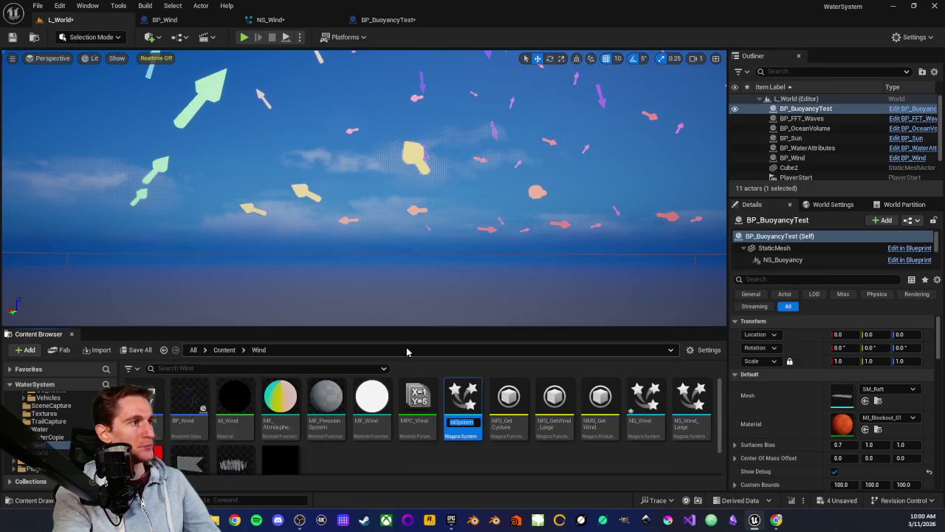
{"action": "type", "text": "NS_"}
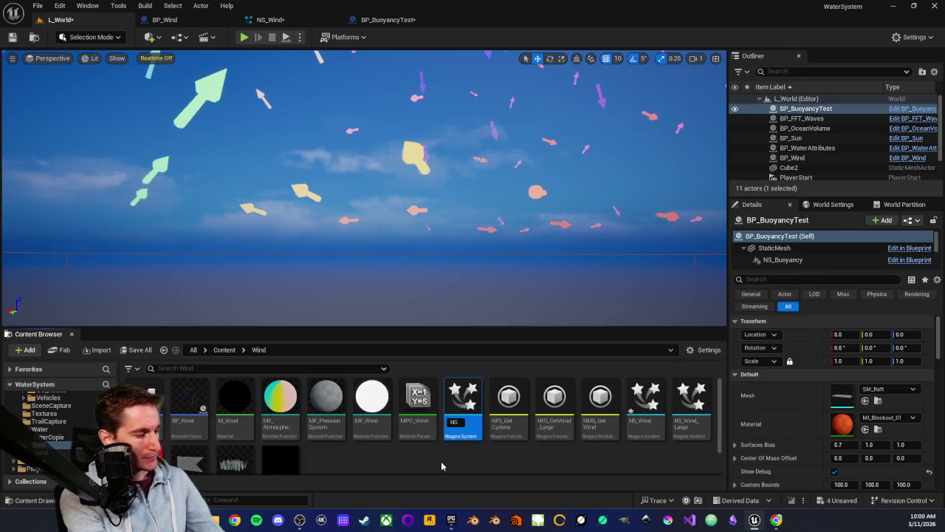
{"action": "type", "text": "Get"}
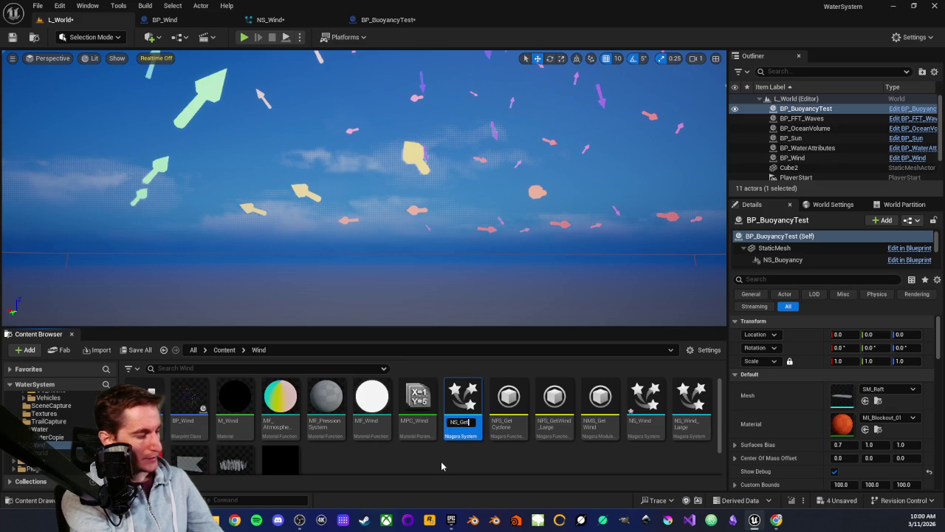
{"action": "type", "text": "Win"}
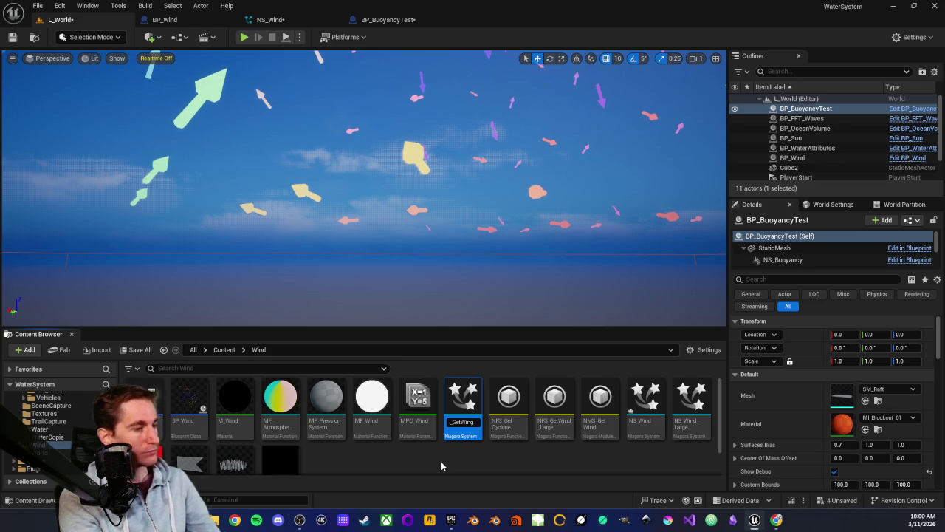
{"action": "type", "text": "d"}
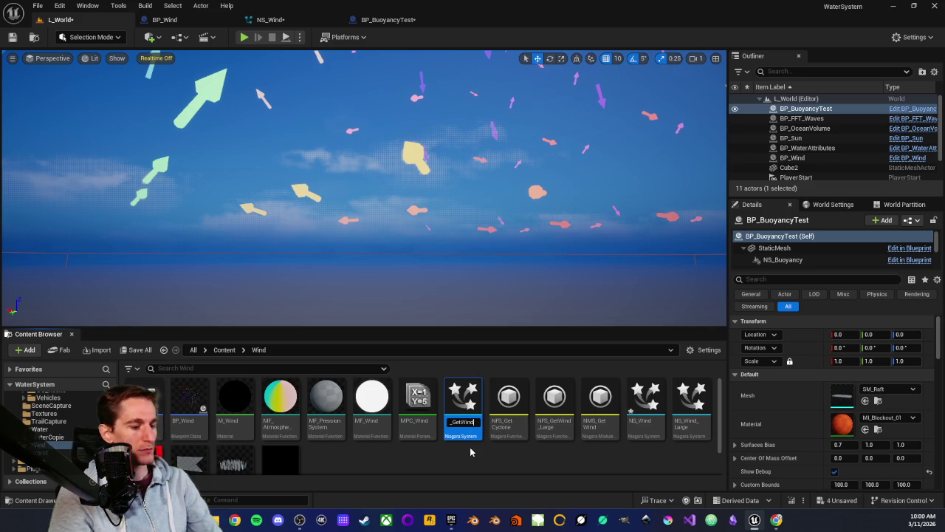
{"action": "key", "text": "Return"}
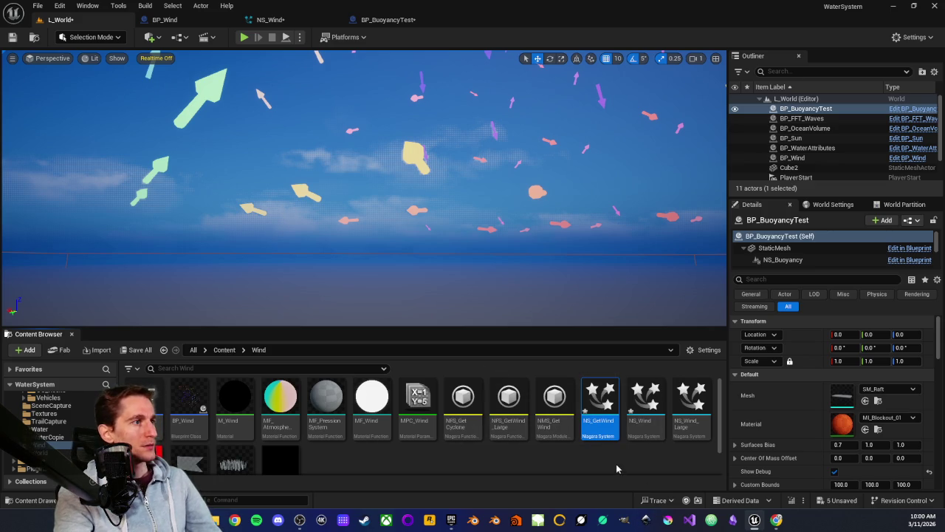
{"action": "left_click", "coordinate": [548, 427]}
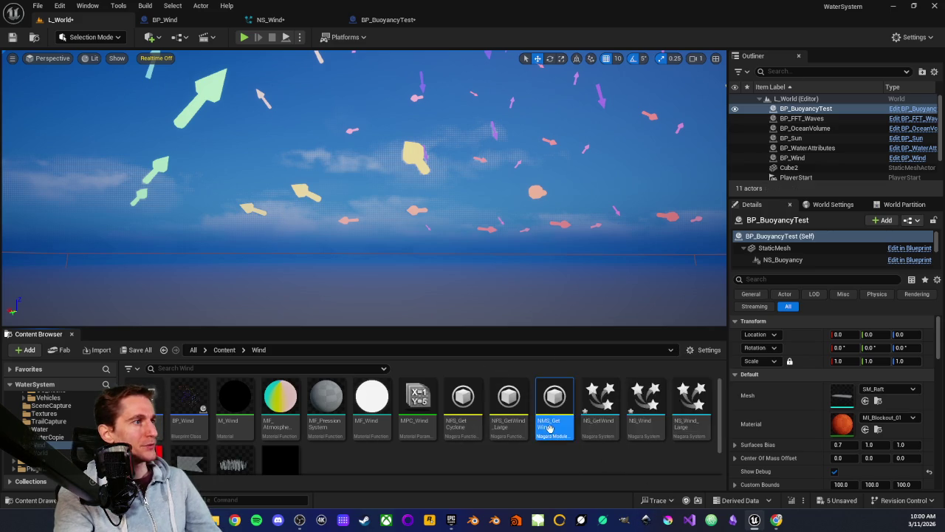
Step: Open the NMS_GetWind module script and select its NFS Get Wind Large 001 node
{"action": "double_click", "coordinate": [548, 429]}
{"action": "scroll", "coordinate": [353, 229], "scroll_direction": "up", "scroll_amount": 4}
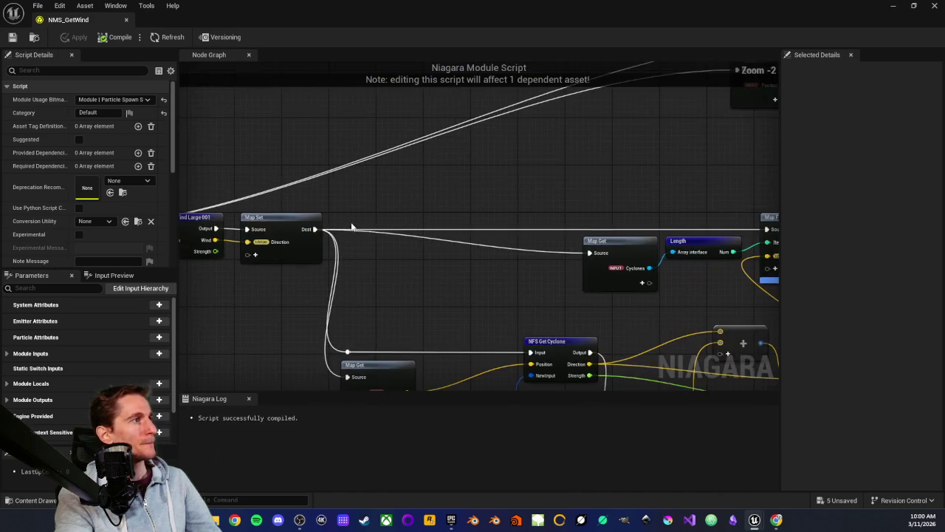
{"action": "scroll", "coordinate": [353, 229], "scroll_direction": "up", "scroll_amount": 3}
{"action": "scroll", "coordinate": [341, 314], "scroll_direction": "up", "scroll_amount": 2}
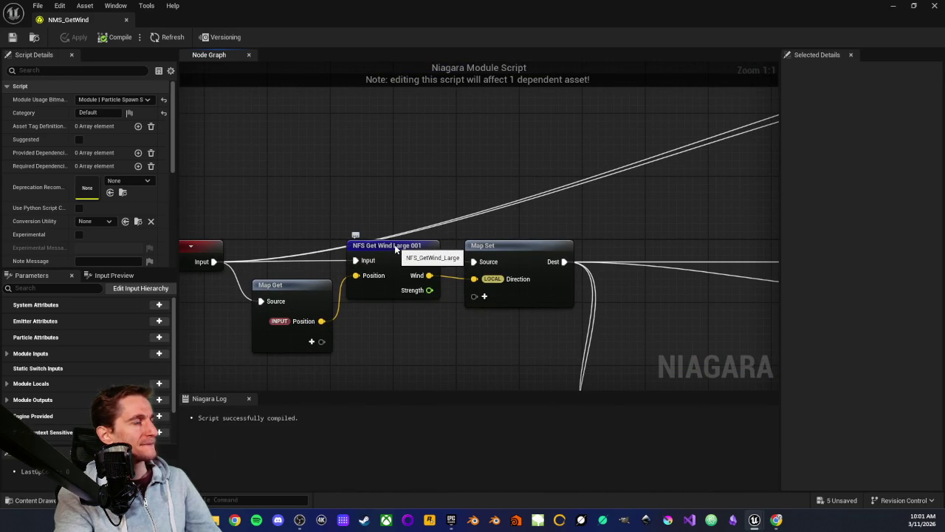
{"action": "left_click_drag", "start_coordinate": [396, 250], "coordinate": [475, 245]}
{"action": "left_click", "coordinate": [451, 251]}
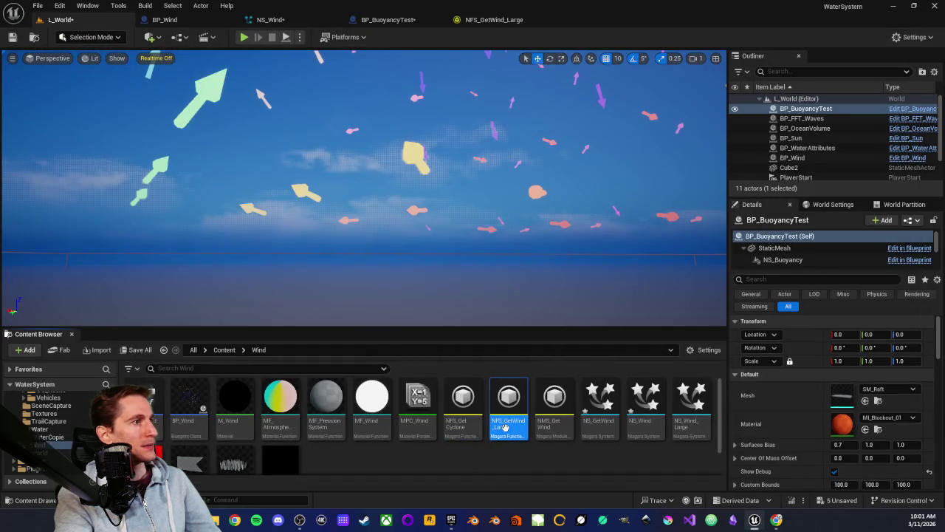
Step: Open NFS_GetWind_Large and frame its Position, Map Get and Get Wind Large HLSL nodes
{"action": "double_click", "coordinate": [506, 423]}
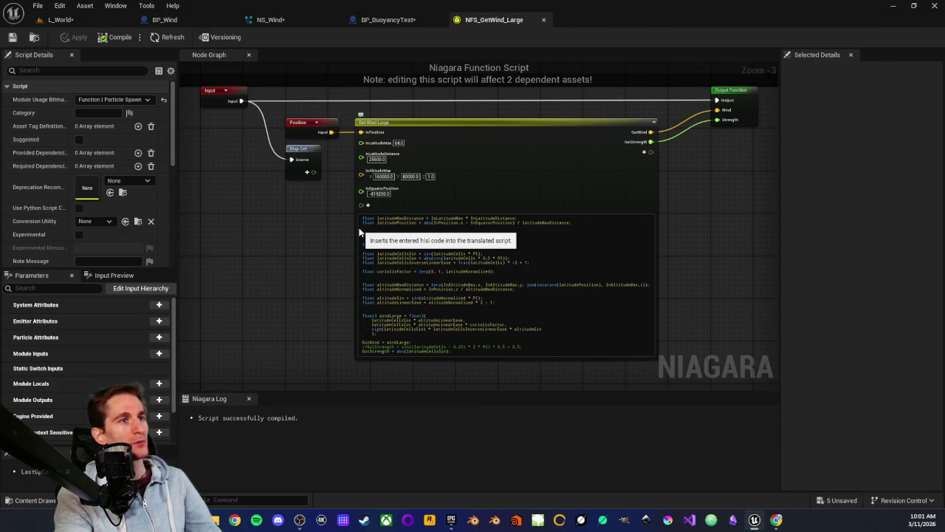
{"action": "scroll", "coordinate": [338, 257], "scroll_direction": "up", "scroll_amount": 3}
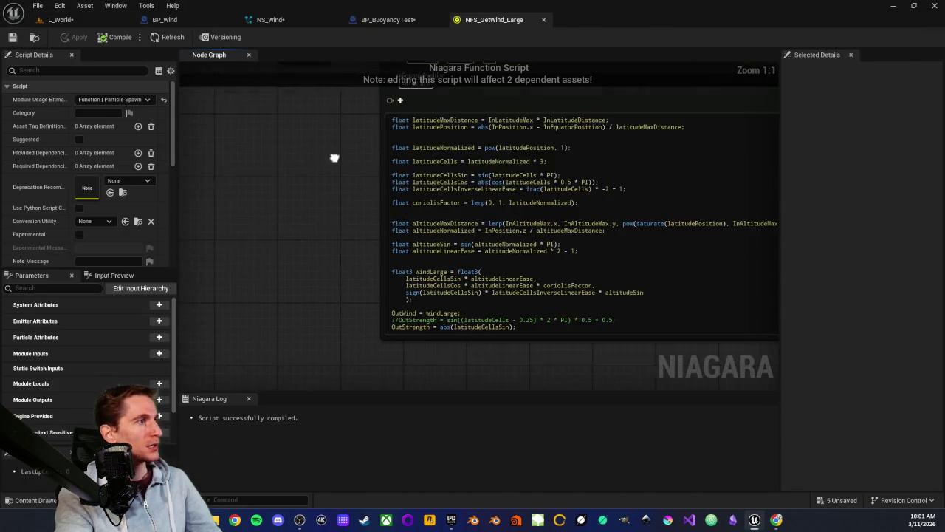
{"action": "left_click_drag", "start_coordinate": [362, 179], "coordinate": [346, 222]}
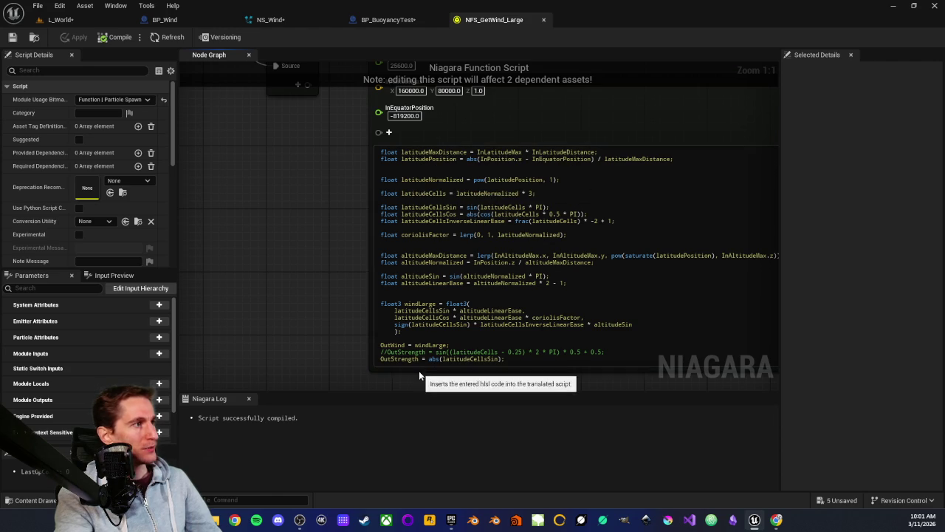
{"action": "left_click_drag", "start_coordinate": [291, 148], "coordinate": [315, 290]}
{"action": "scroll", "coordinate": [317, 285], "scroll_direction": "down", "scroll_amount": 4}
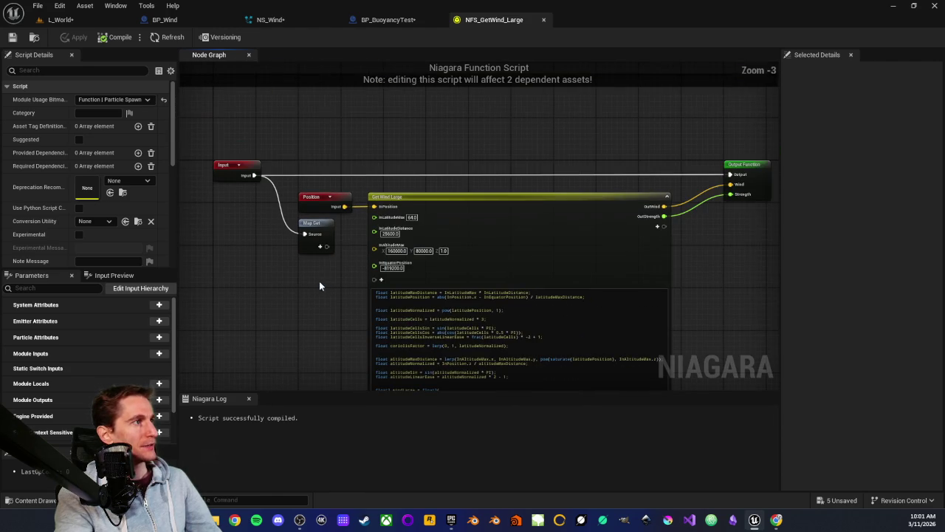
{"action": "scroll", "coordinate": [306, 284], "scroll_direction": "up", "scroll_amount": 4}
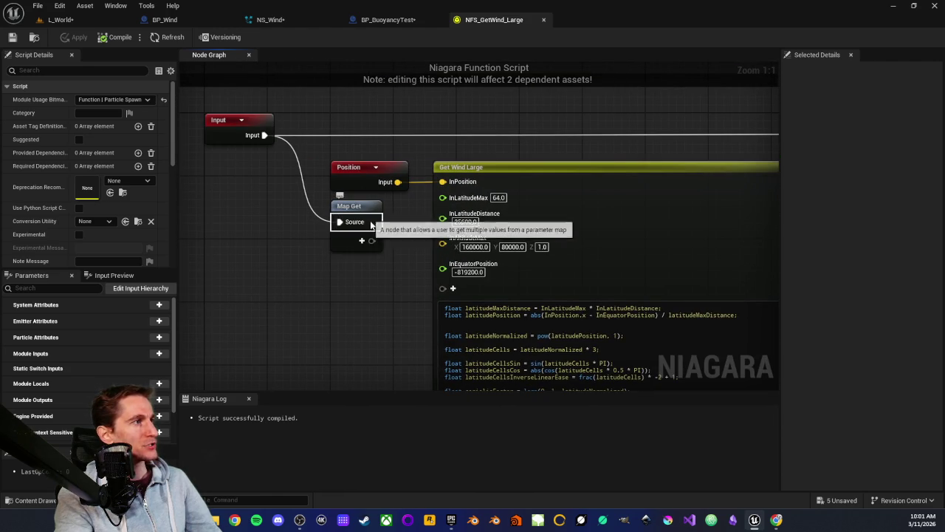
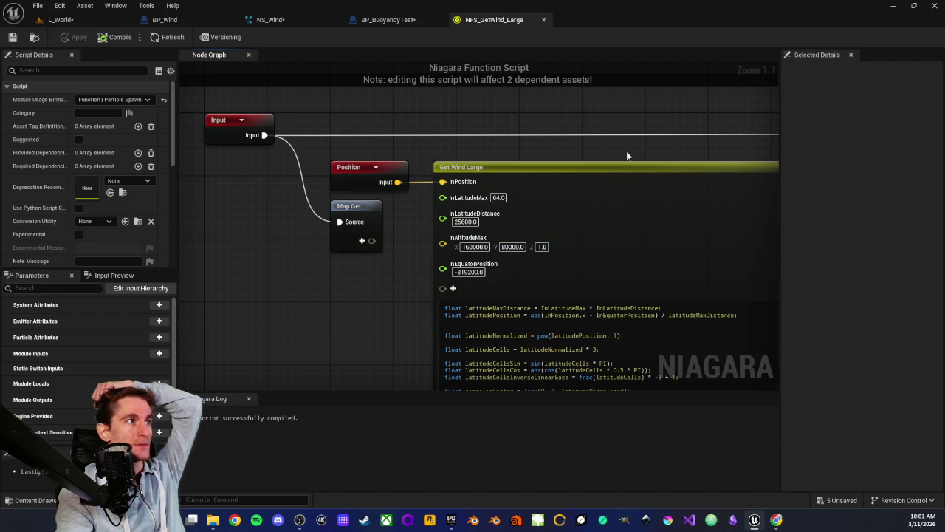
Step: Select the Position and Map Get nodes in the Get Wind Large script and review them
{"action": "left_click_drag", "start_coordinate": [315, 154], "coordinate": [384, 291]}
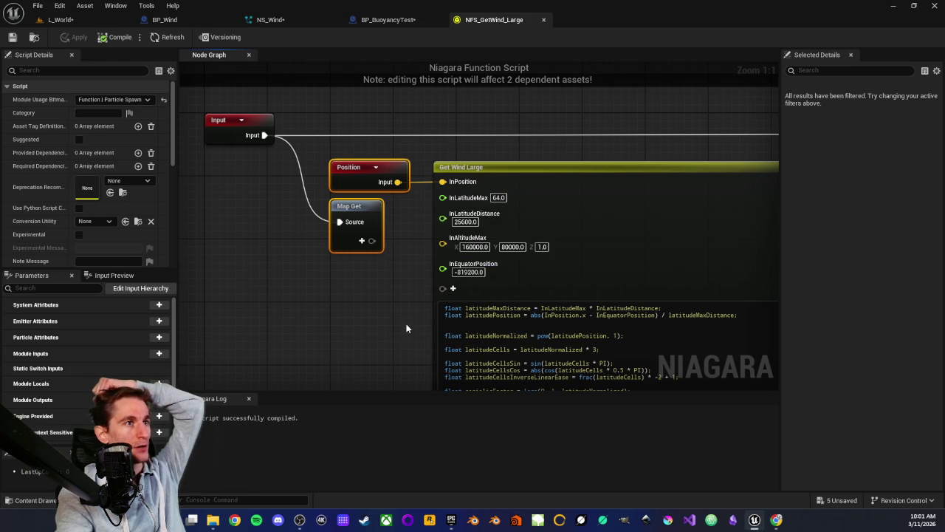
{"action": "scroll", "coordinate": [346, 298], "scroll_direction": "down", "scroll_amount": 3}
{"action": "scroll", "coordinate": [346, 298], "scroll_direction": "up", "scroll_amount": 3}
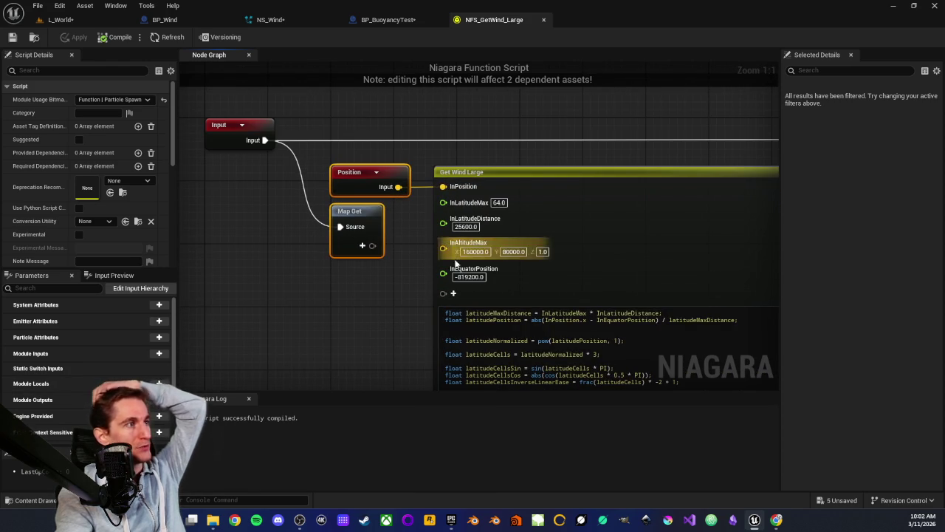
{"action": "left_click", "coordinate": [361, 321]}
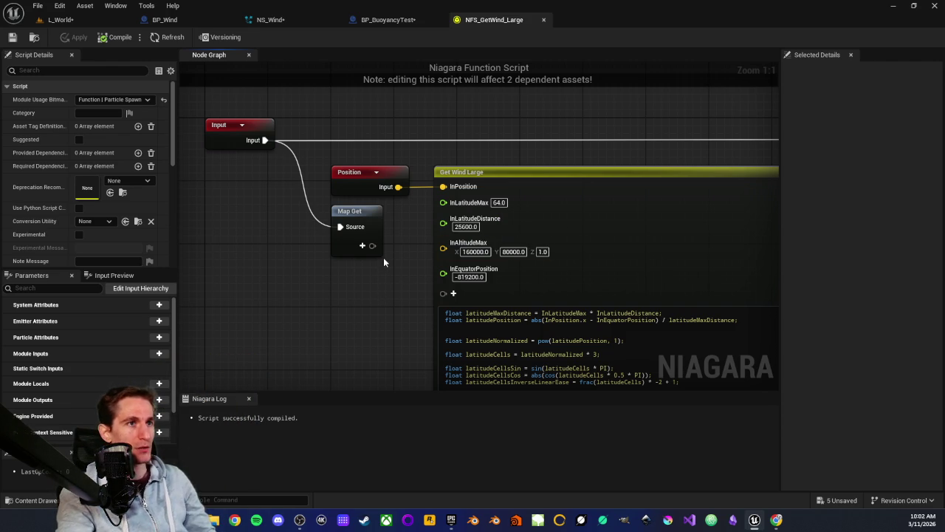
{"action": "left_click_drag", "start_coordinate": [406, 290], "coordinate": [362, 266]}
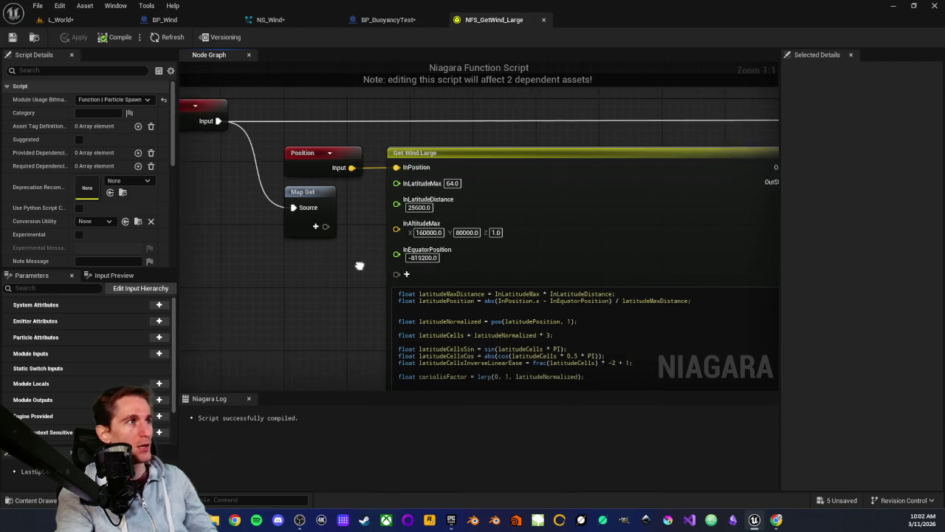
{"action": "scroll", "coordinate": [350, 269], "scroll_direction": "down", "scroll_amount": 1}
{"action": "scroll", "coordinate": [350, 269], "scroll_direction": "up", "scroll_amount": 1}
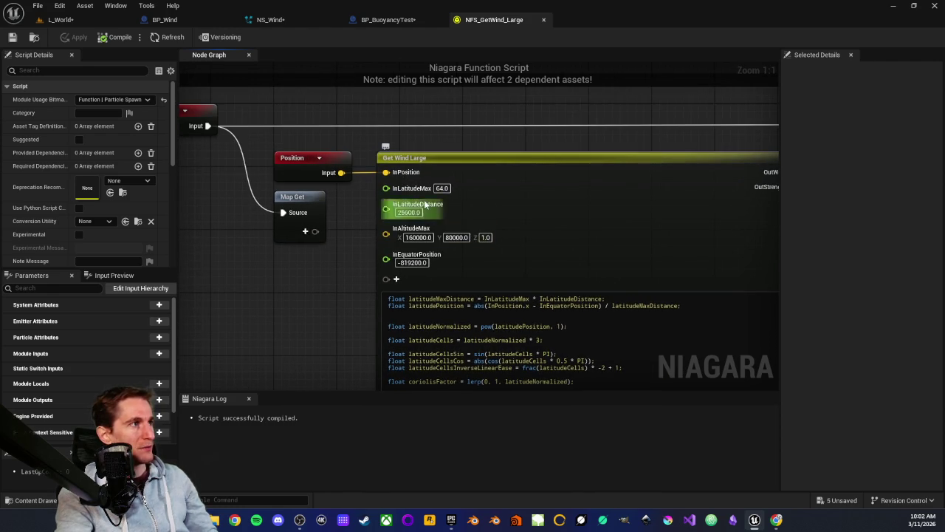
{"action": "left_click_drag", "start_coordinate": [334, 260], "coordinate": [373, 264]}
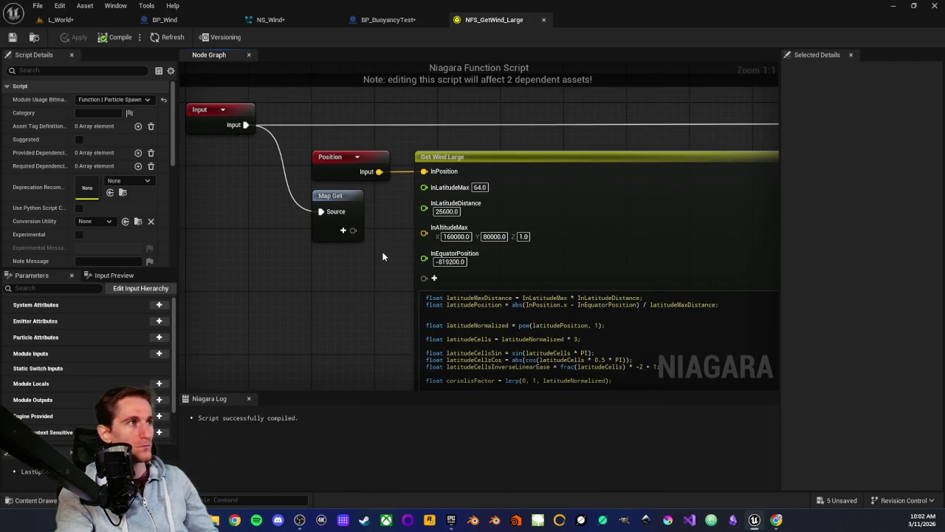
Step: Close the Get Wind Large function script and select the Event Receive Particle Data node
{"action": "middle_click", "coordinate": [491, 20]}
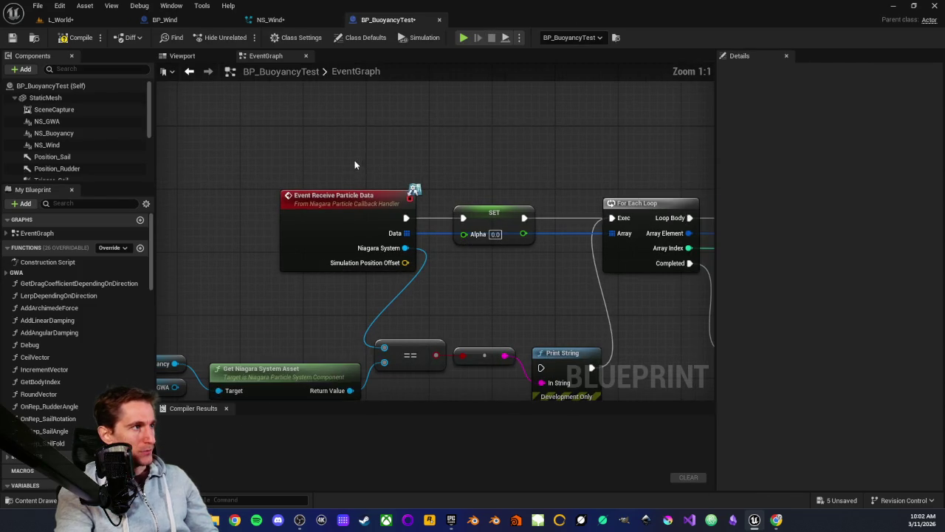
{"action": "scroll", "coordinate": [378, 121], "scroll_direction": "down", "scroll_amount": 2}
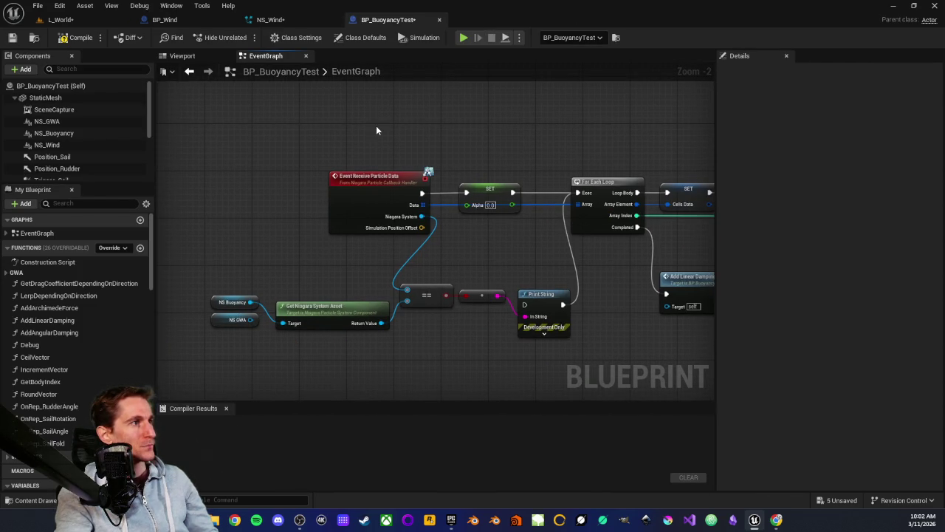
{"action": "scroll", "coordinate": [362, 147], "scroll_direction": "up", "scroll_amount": 2}
{"action": "mouse_move", "coordinate": [323, 149]}
{"action": "left_mouse_down"}
{"action": "mouse_move", "coordinate": [425, 318]}
{"action": "mouse_move", "coordinate": [415, 293]}
{"action": "left_mouse_up"}
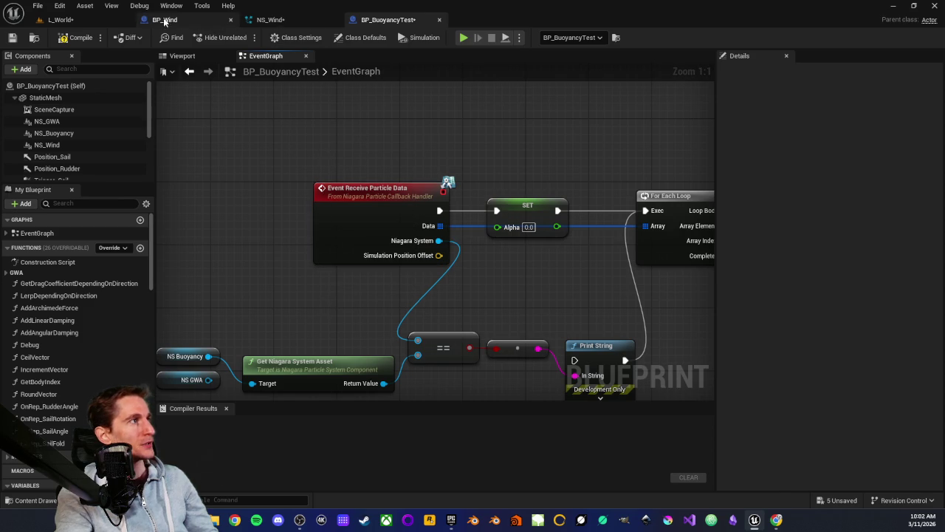
Step: From L_World, open and close NMS_GetWind, then open the NS_GetWind Niagara system
{"action": "left_click", "coordinate": [88, 23]}
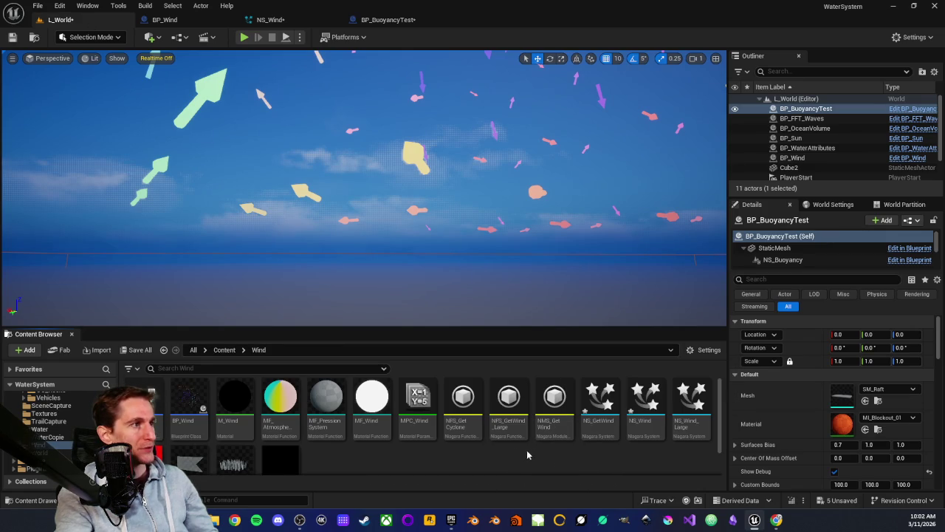
{"action": "double_click", "coordinate": [553, 403]}
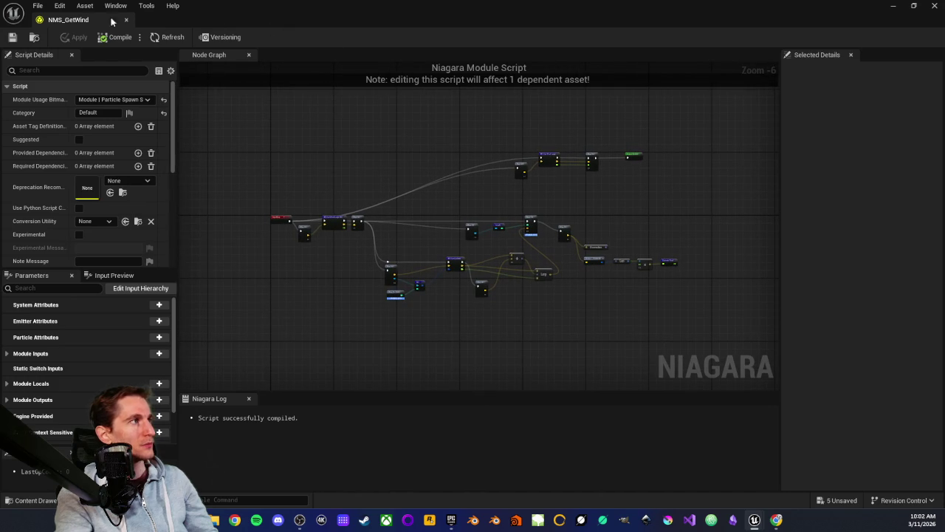
{"action": "middle_click", "coordinate": [83, 21]}
{"action": "double_click", "coordinate": [598, 403]}
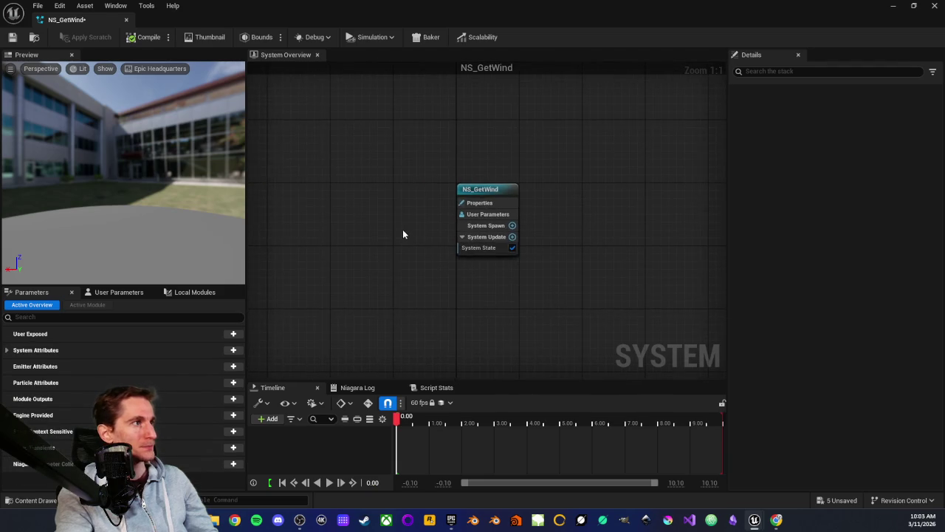
{"action": "scroll", "coordinate": [402, 234], "scroll_direction": "down", "scroll_amount": 1}
{"action": "mouse_move", "coordinate": [402, 234]}
{"action": "left_mouse_down"}
{"action": "mouse_move", "coordinate": [270, 249]}
{"action": "mouse_move", "coordinate": [406, 270]}
{"action": "left_mouse_up"}
Step: Add a Minimal emitter to NS_GetWind and place it beside the system node
{"action": "right_click", "coordinate": [525, 253]}
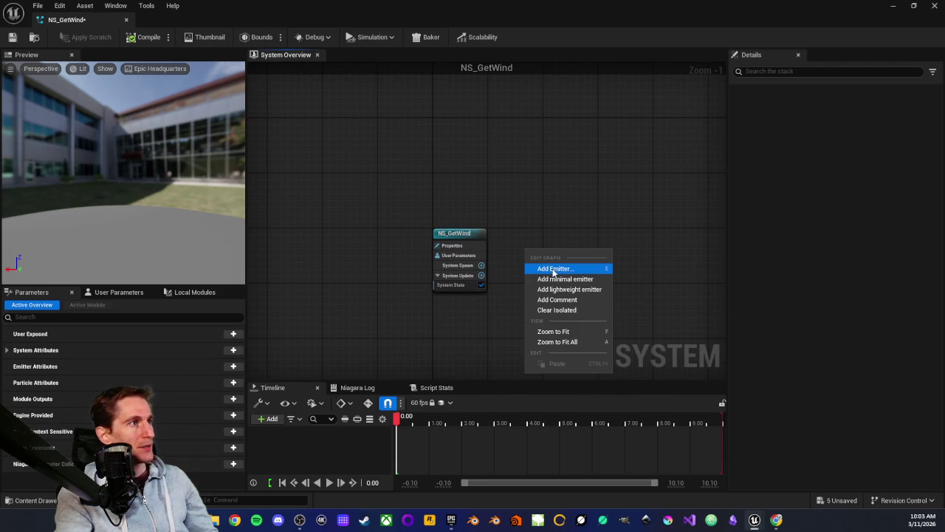
{"action": "left_click", "coordinate": [553, 269]}
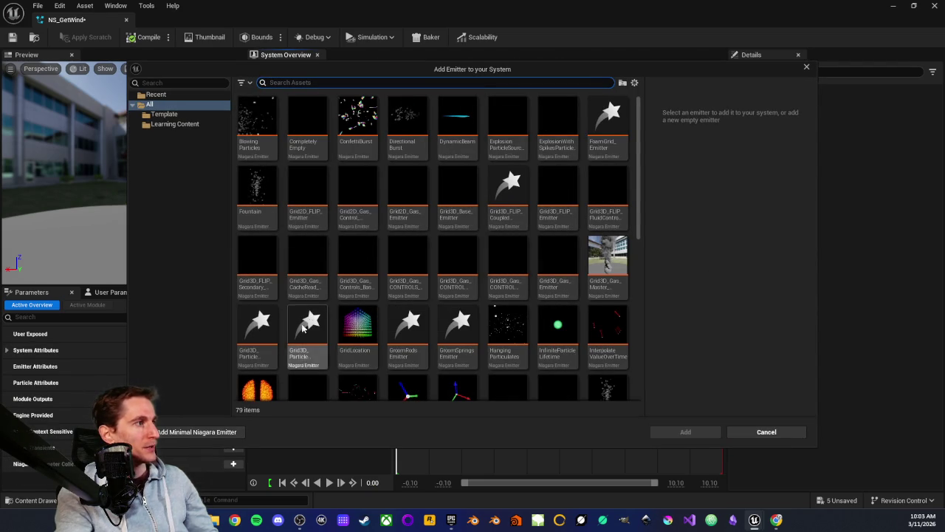
{"action": "left_click", "coordinate": [186, 432]}
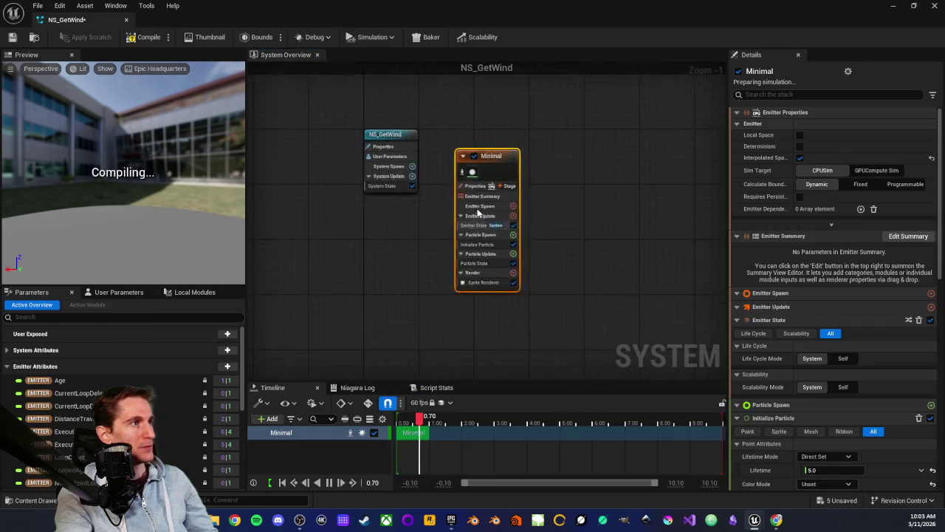
{"action": "left_click_drag", "start_coordinate": [493, 145], "coordinate": [510, 122]}
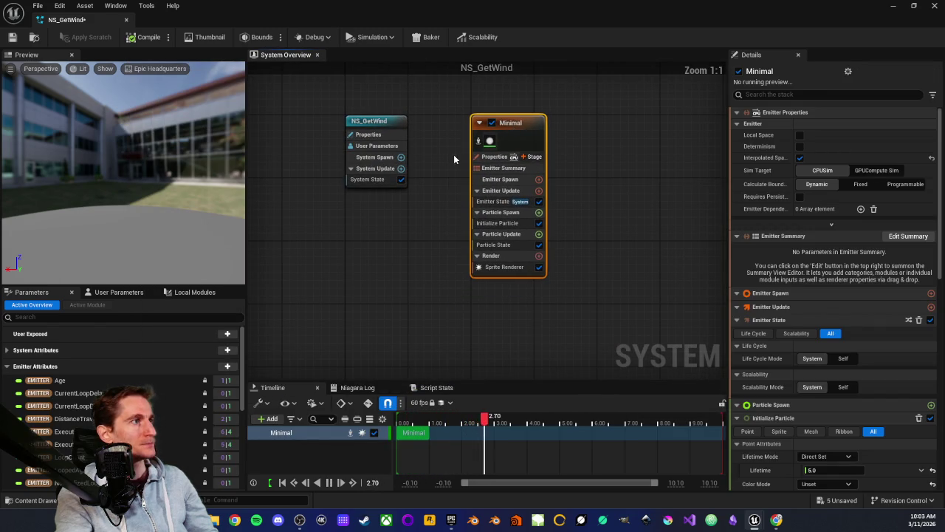
{"action": "left_click_drag", "start_coordinate": [453, 158], "coordinate": [429, 192]}
{"action": "left_click", "coordinate": [429, 192]}
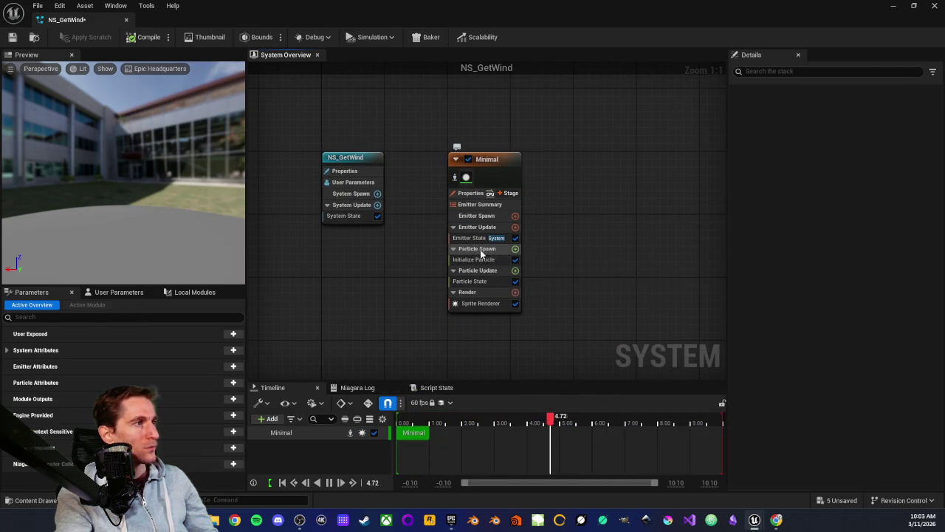
Step: Set the Minimal emitter's Sim Target to GPUCompute Sim and Calculate Bounds to Fixed
{"action": "left_click", "coordinate": [477, 198]}
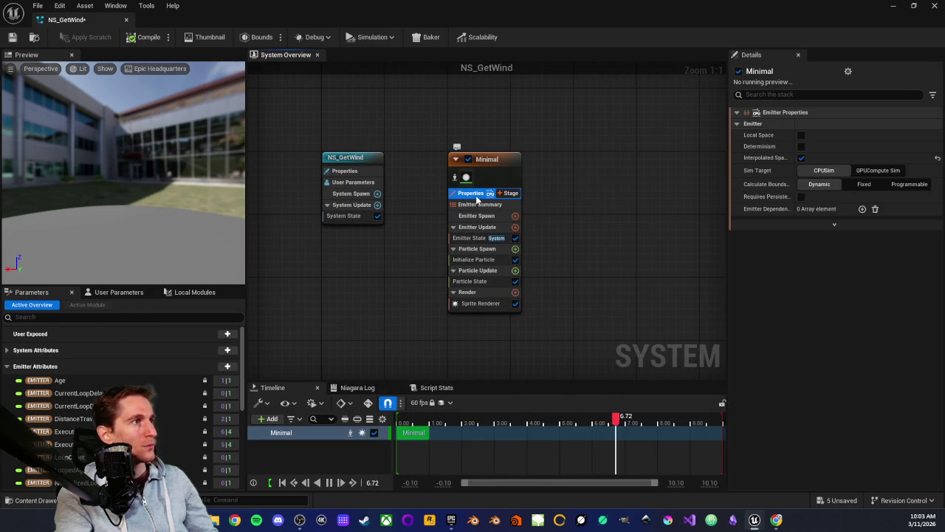
{"action": "left_click", "coordinate": [874, 196]}
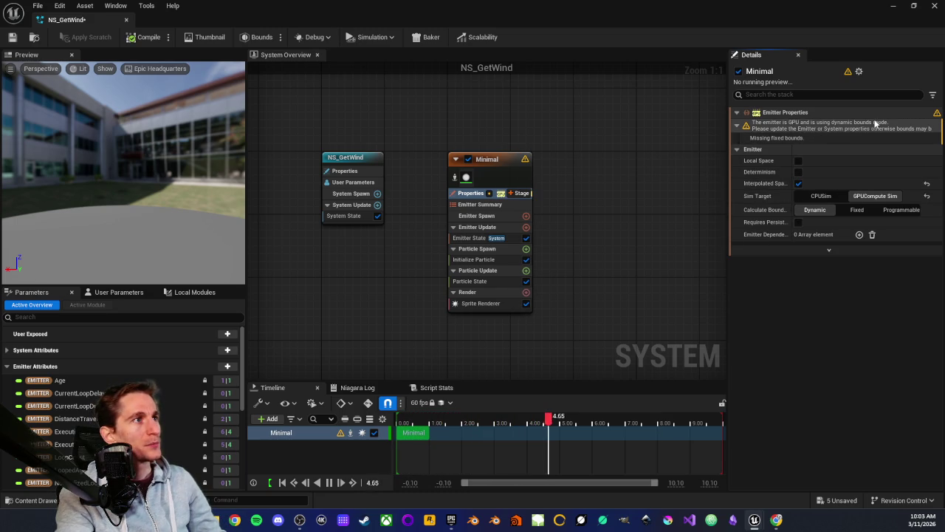
{"action": "left_click", "coordinate": [774, 138]}
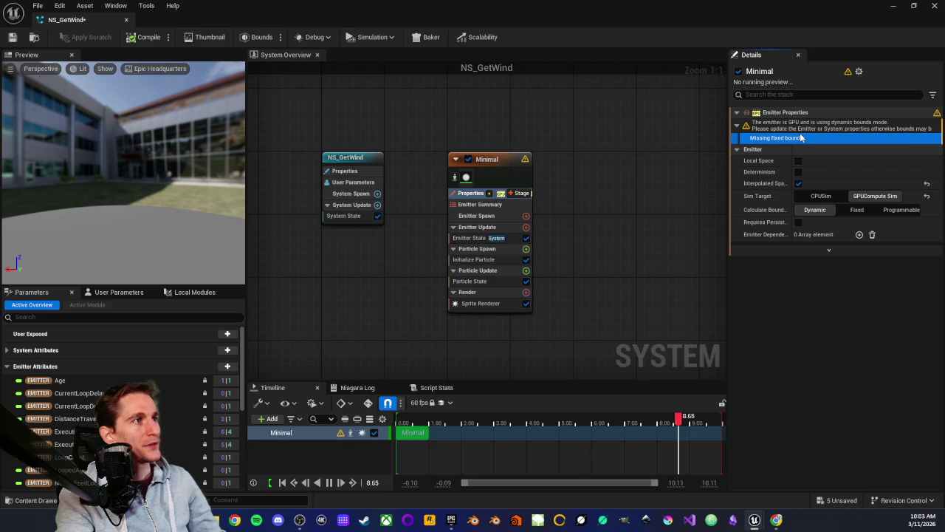
{"action": "left_click", "coordinate": [786, 128]}
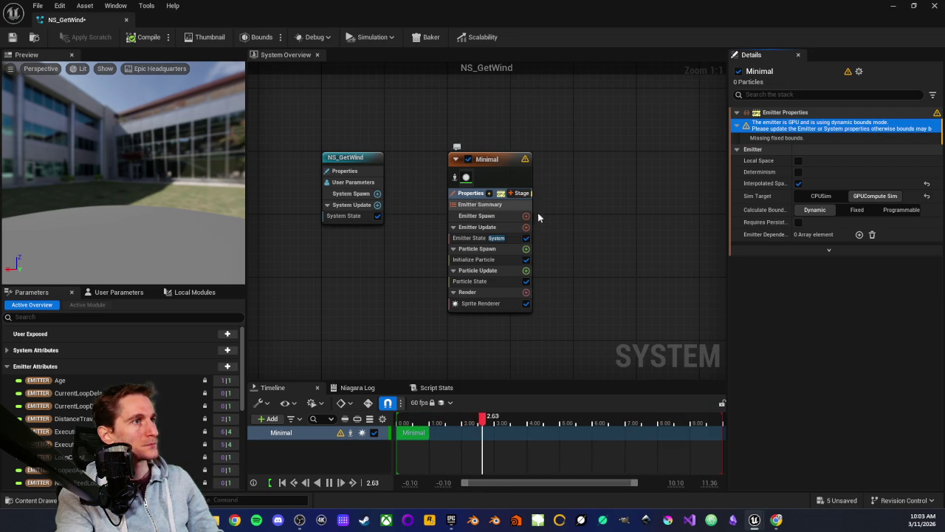
{"action": "left_click", "coordinate": [855, 212]}
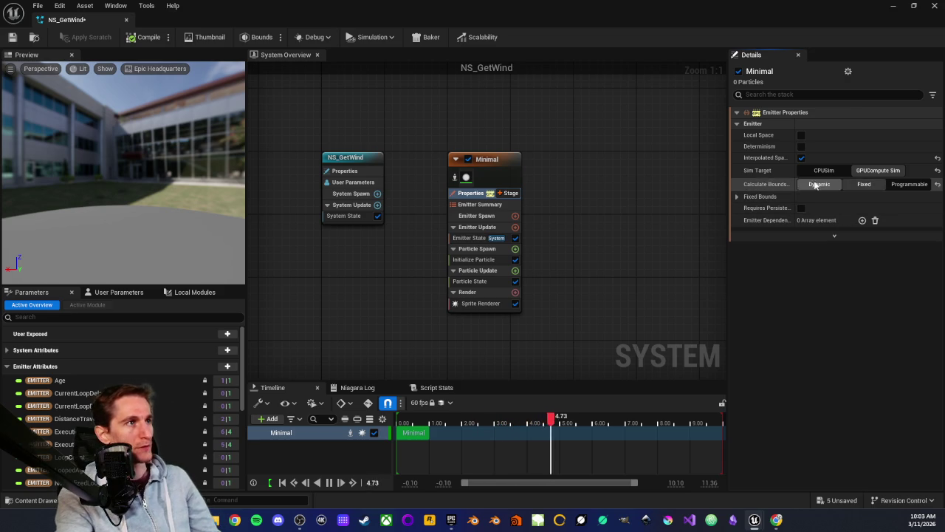
Step: Verify the -100 to 100 fixed bounds, review the emitter's modules, and list Emitter Spawn modules
{"action": "left_click", "coordinate": [736, 197]}
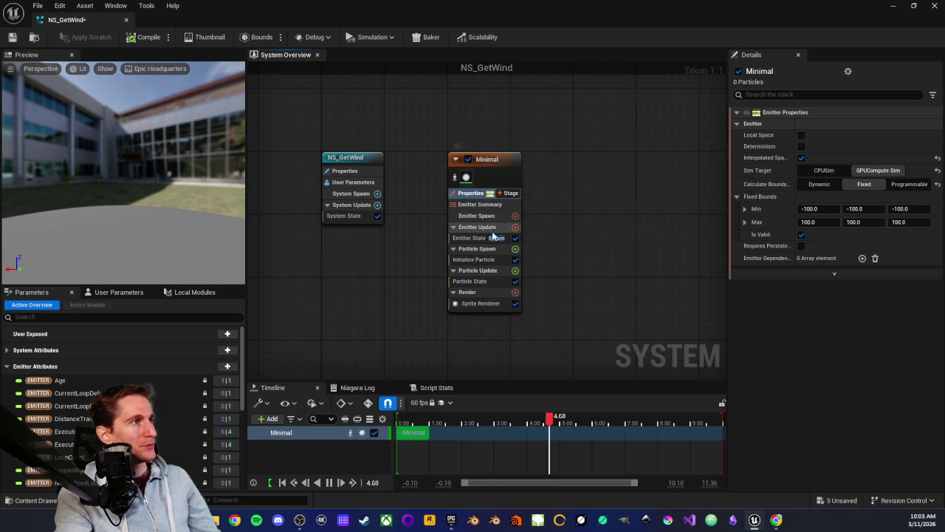
{"action": "left_click", "coordinate": [470, 239]}
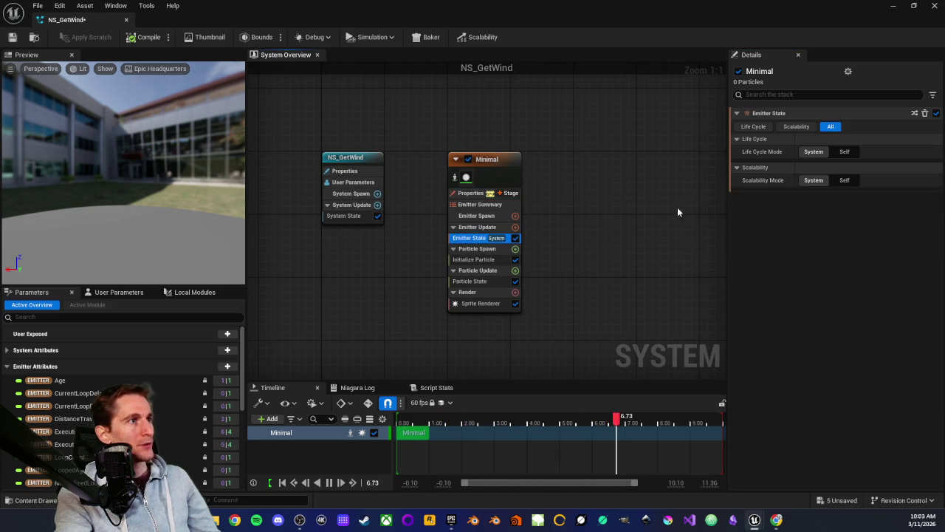
{"action": "left_click", "coordinate": [473, 259]}
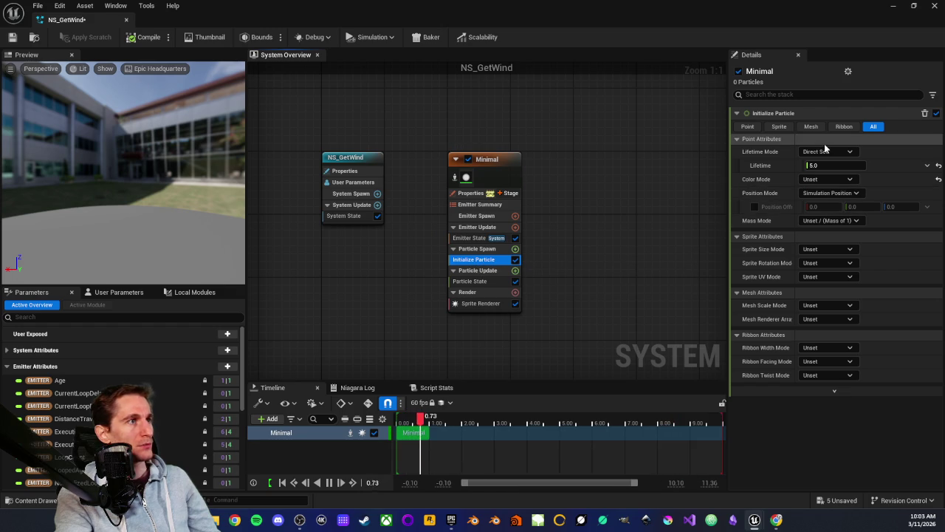
{"action": "left_click", "coordinate": [475, 238]}
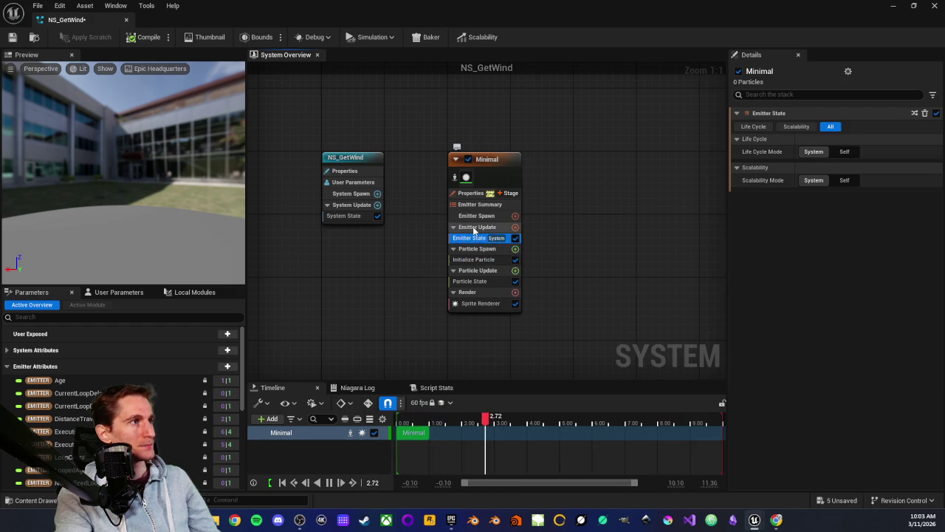
{"action": "left_click", "coordinate": [473, 228]}
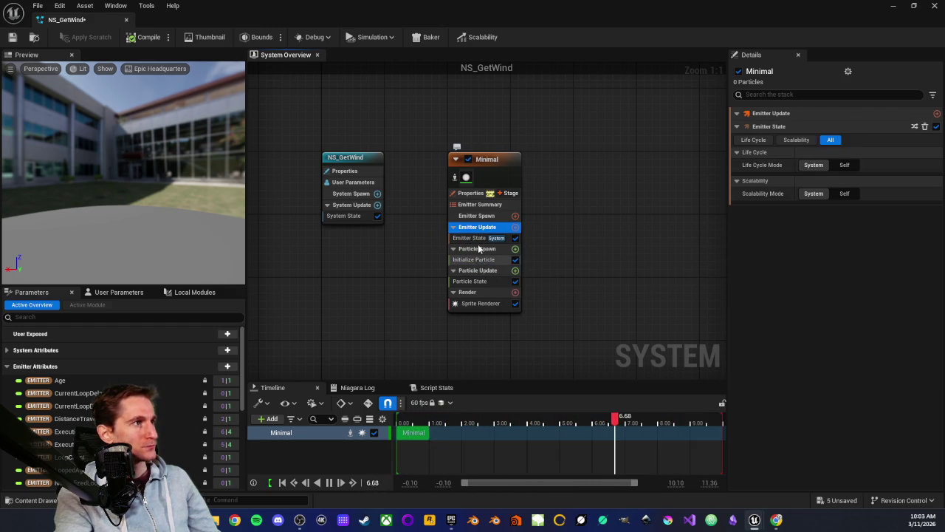
{"action": "left_click", "coordinate": [476, 215]}
{"action": "left_click", "coordinate": [515, 216]}
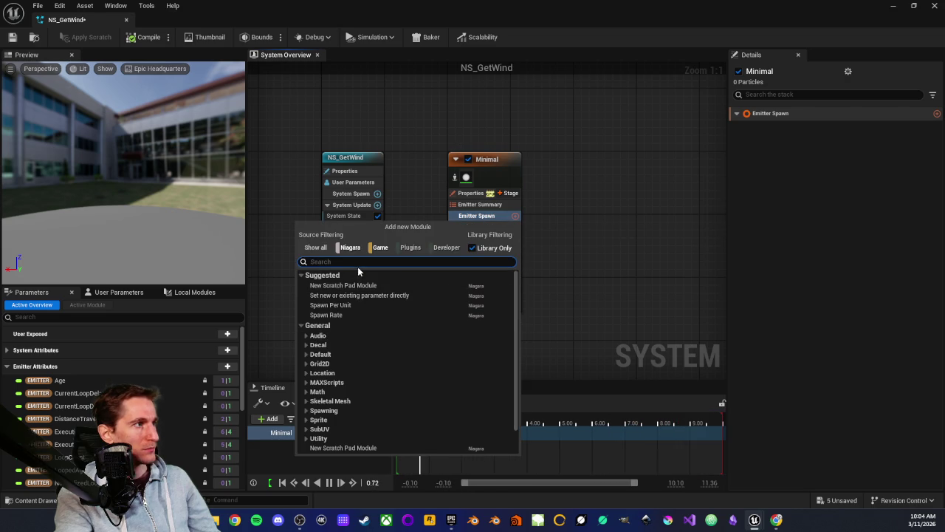
Step: Add a Spawn Rate module, resolve its dependency warning, then delete it again
{"action": "left_click", "coordinate": [334, 315]}
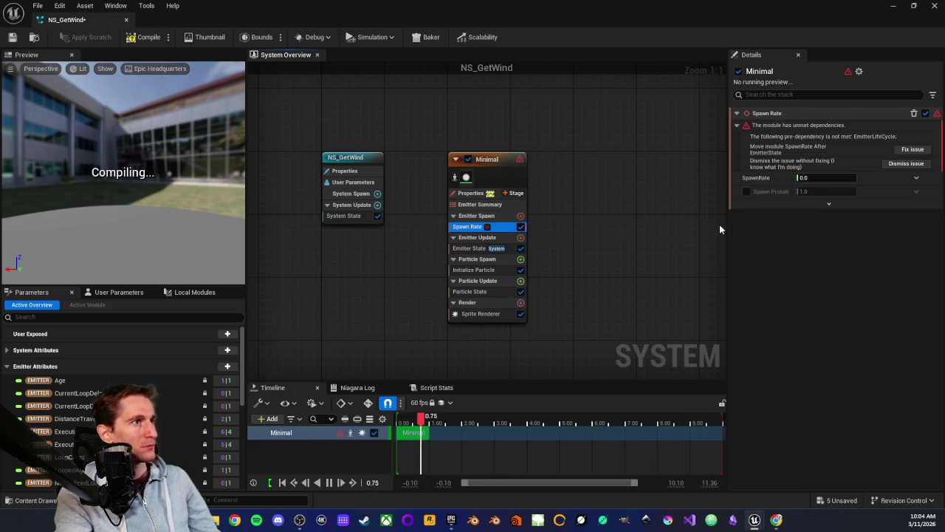
{"action": "left_click", "coordinate": [911, 150]}
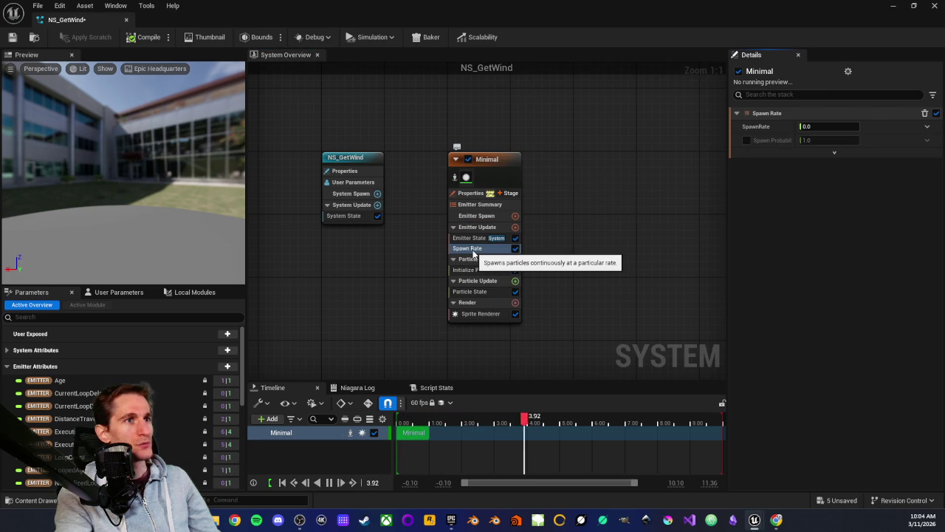
{"action": "left_click", "coordinate": [476, 252]}
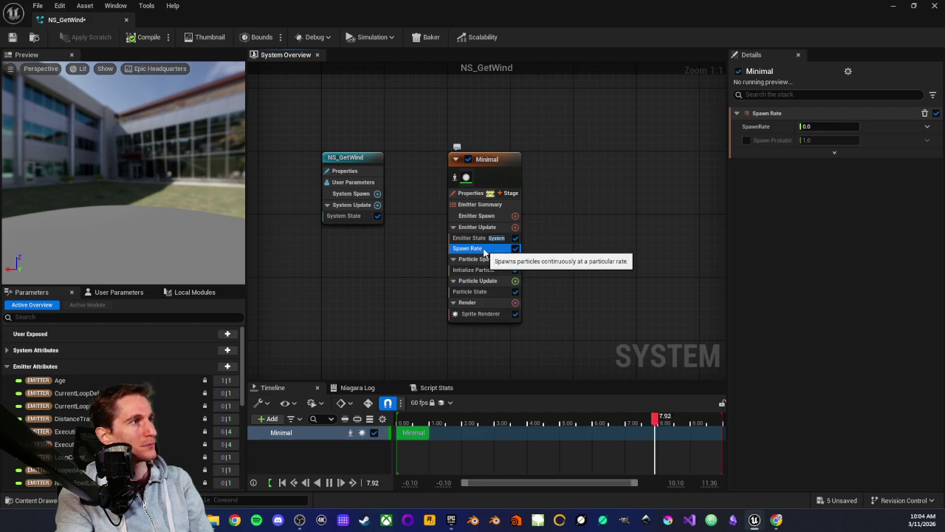
{"action": "key", "text": "Delete"}
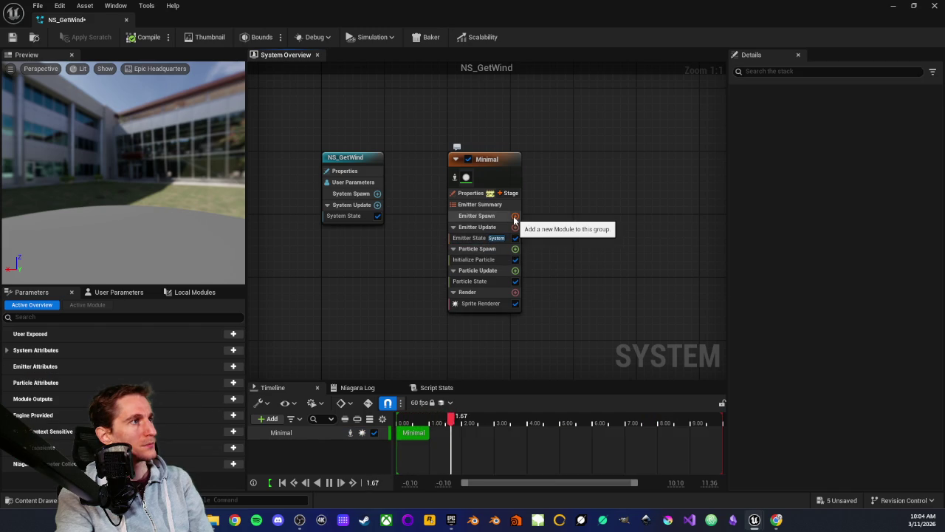
Step: Add Spawn Burst Instantaneous to Emitter Update and check the Initialize Particle settings
{"action": "left_click", "coordinate": [515, 227]}
{"action": "left_click", "coordinate": [565, 249]}
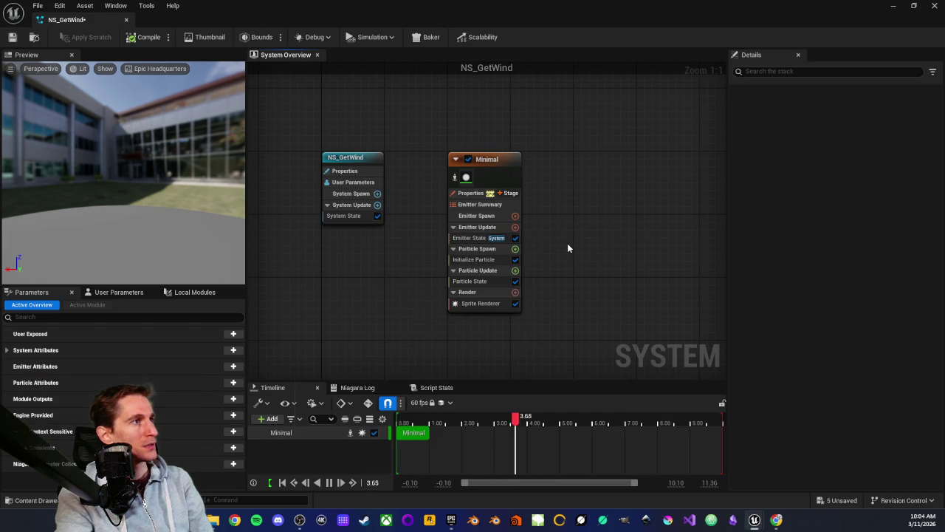
{"action": "left_click", "coordinate": [515, 228]}
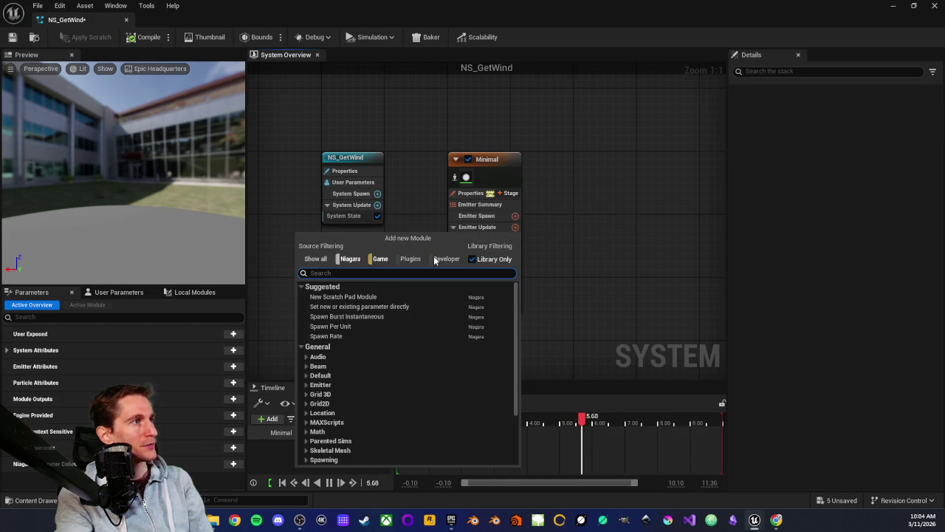
{"action": "left_click", "coordinate": [339, 317]}
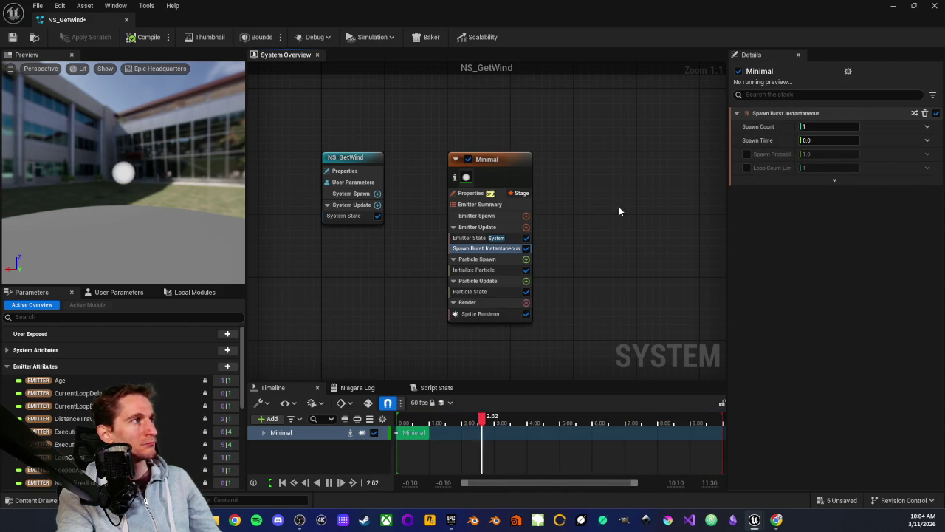
{"action": "left_click", "coordinate": [478, 270]}
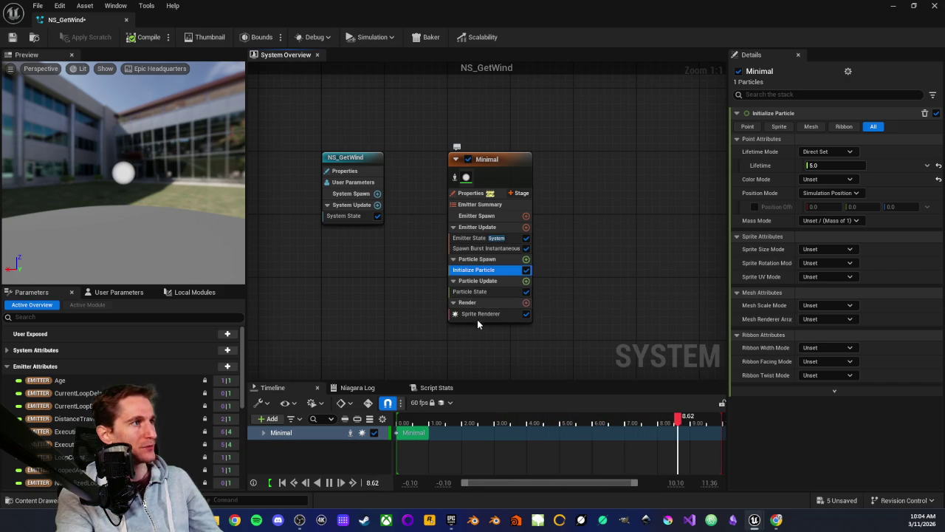
Step: Toggle the Sprite Renderer off and on, review Particle Update and Render, then list addable stages
{"action": "left_click", "coordinate": [525, 313]}
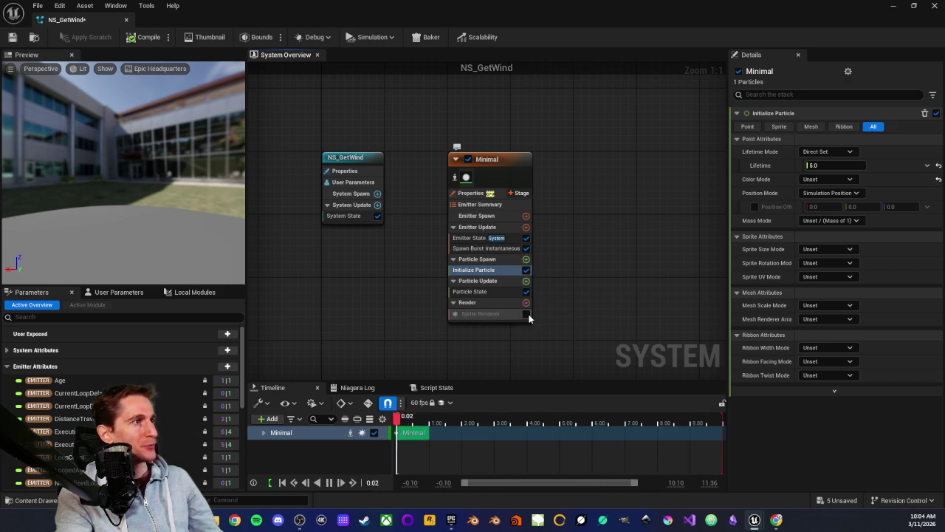
{"action": "left_click", "coordinate": [526, 314]}
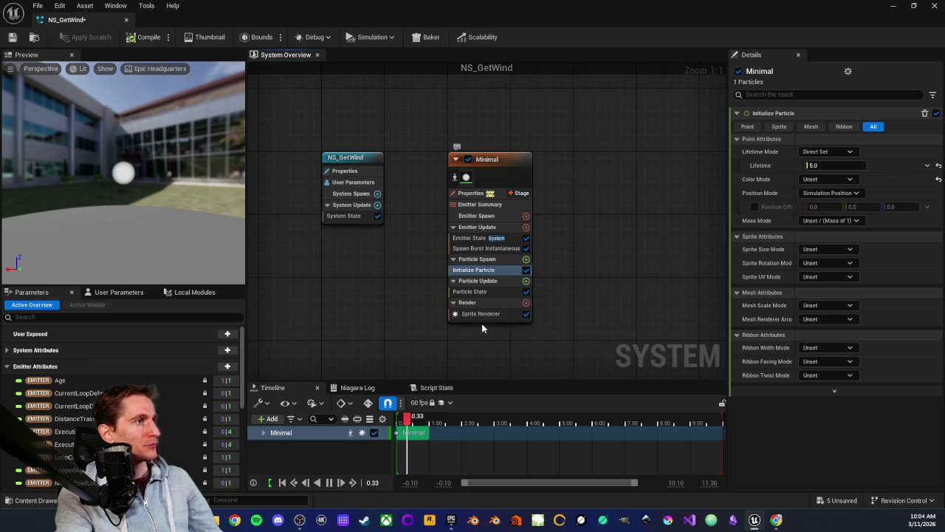
{"action": "left_click", "coordinate": [477, 283]}
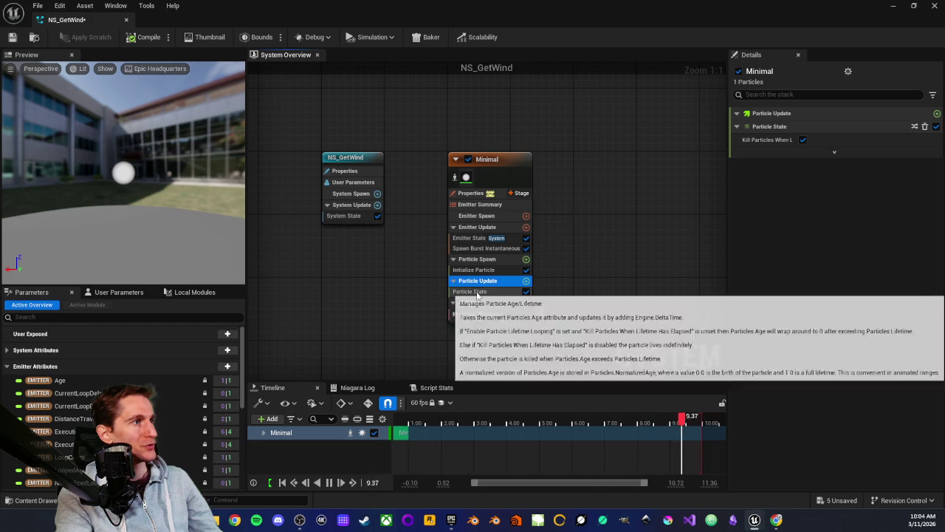
{"action": "left_click", "coordinate": [478, 304]}
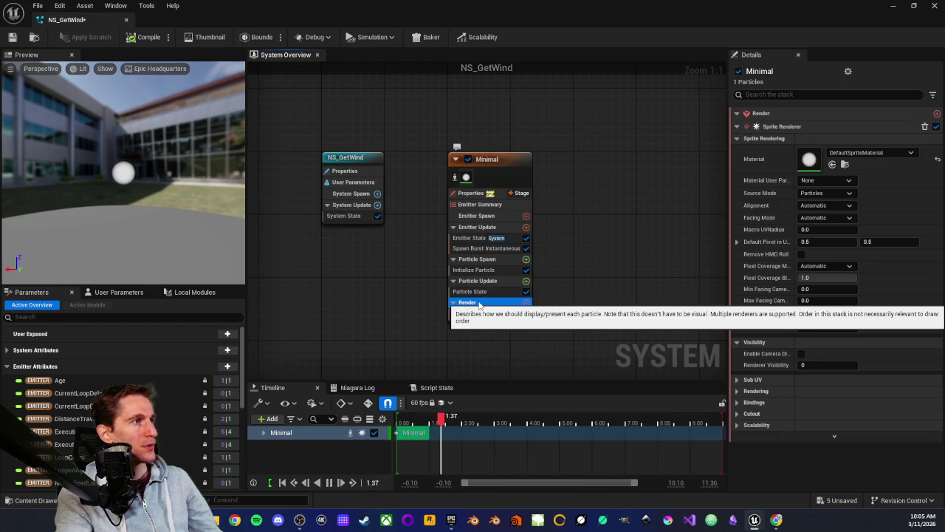
{"action": "left_click", "coordinate": [525, 303]}
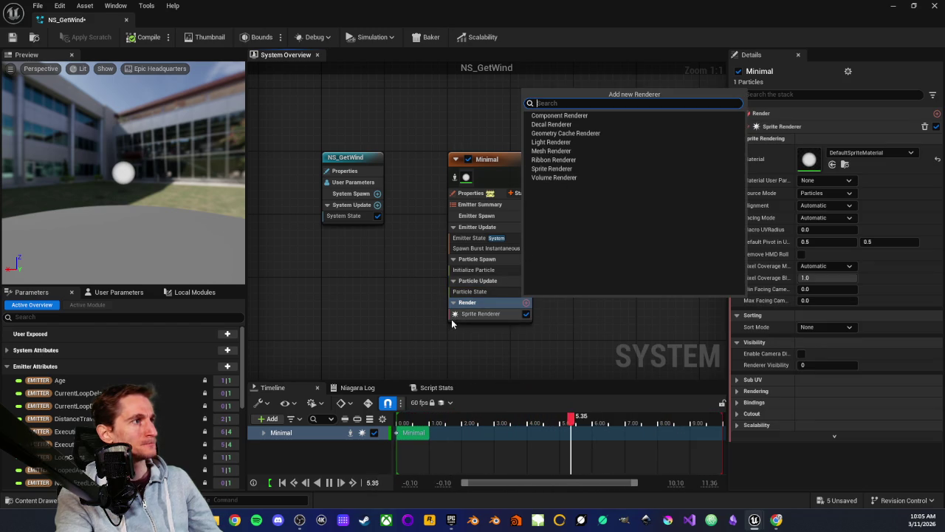
{"action": "left_click", "coordinate": [424, 302]}
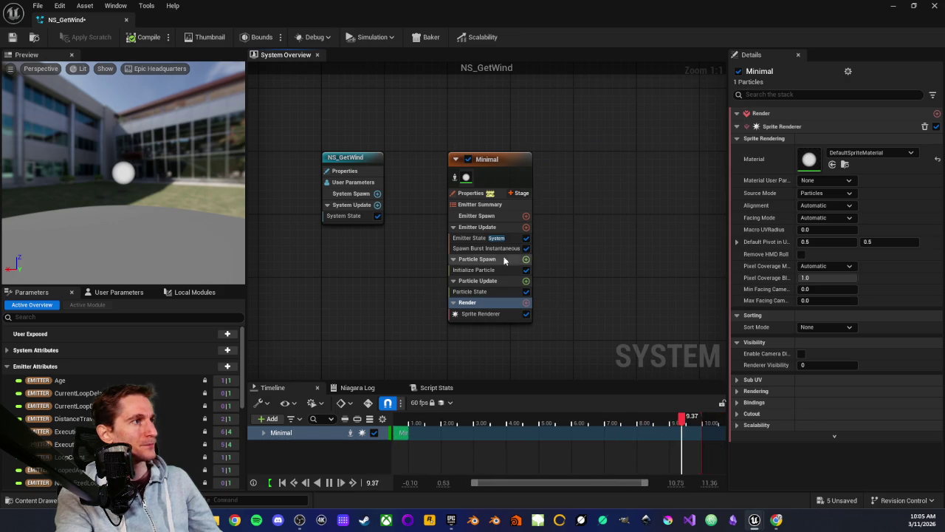
{"action": "left_click", "coordinate": [526, 193]}
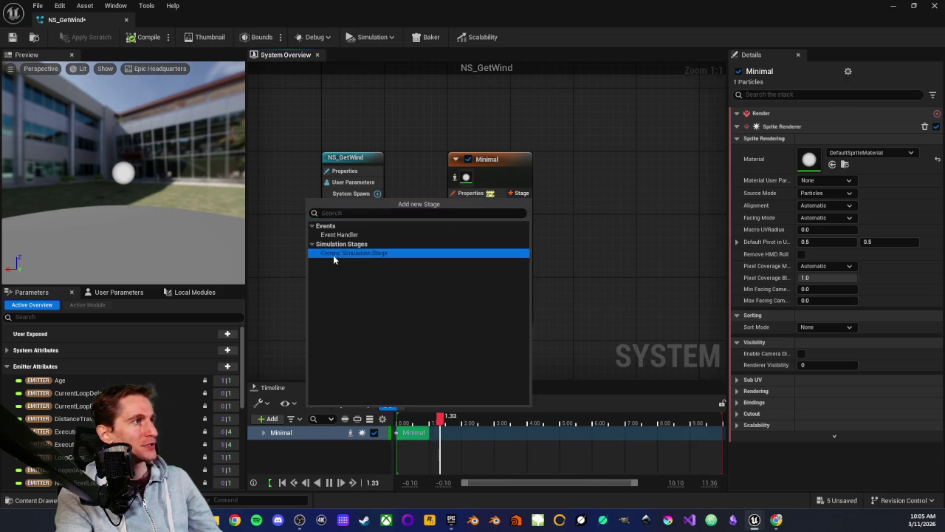
Step: Add a Generic Simulation Stage containing the Export Particle Data to Blueprint module
{"action": "left_click", "coordinate": [333, 254]}
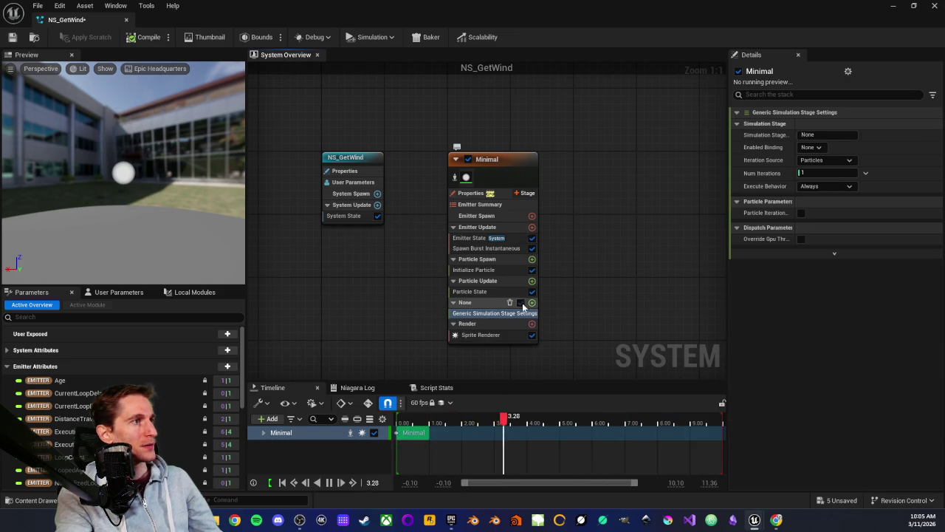
{"action": "left_click", "coordinate": [532, 302]}
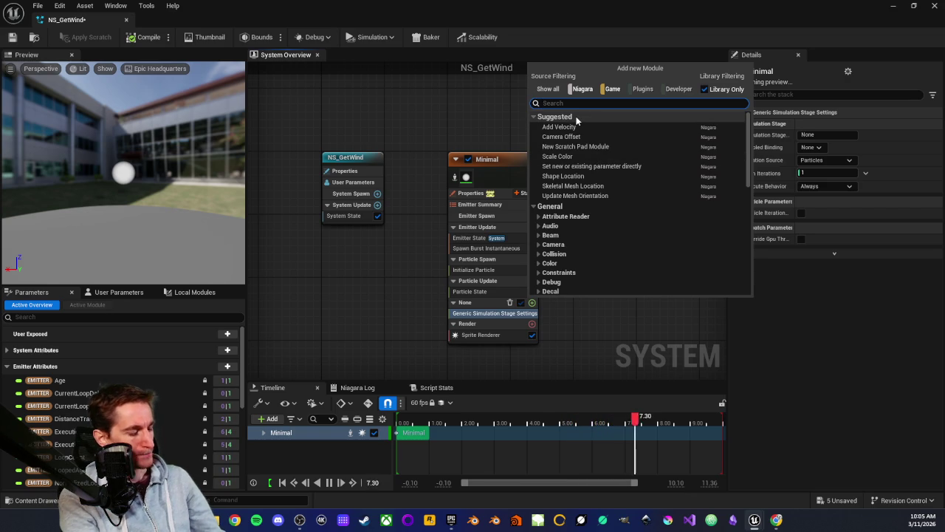
{"action": "type", "text": "export"}
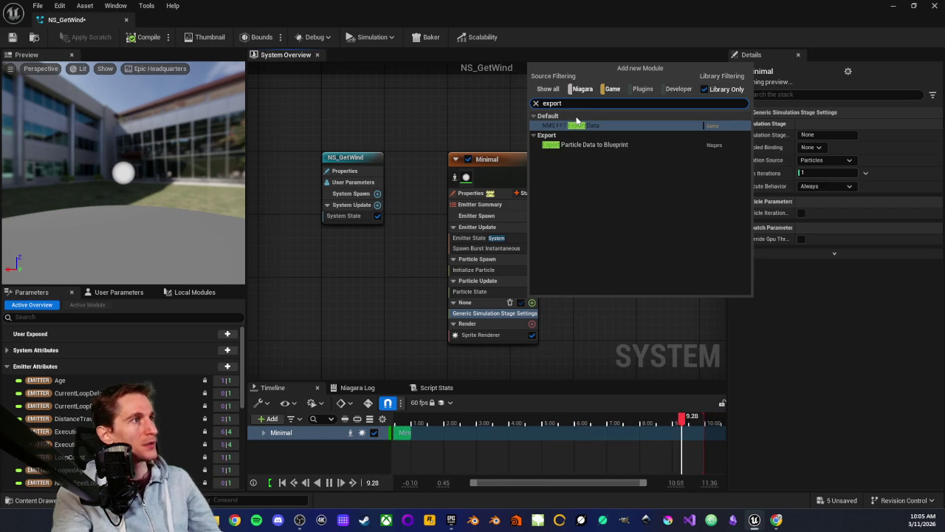
{"action": "left_click", "coordinate": [587, 145]}
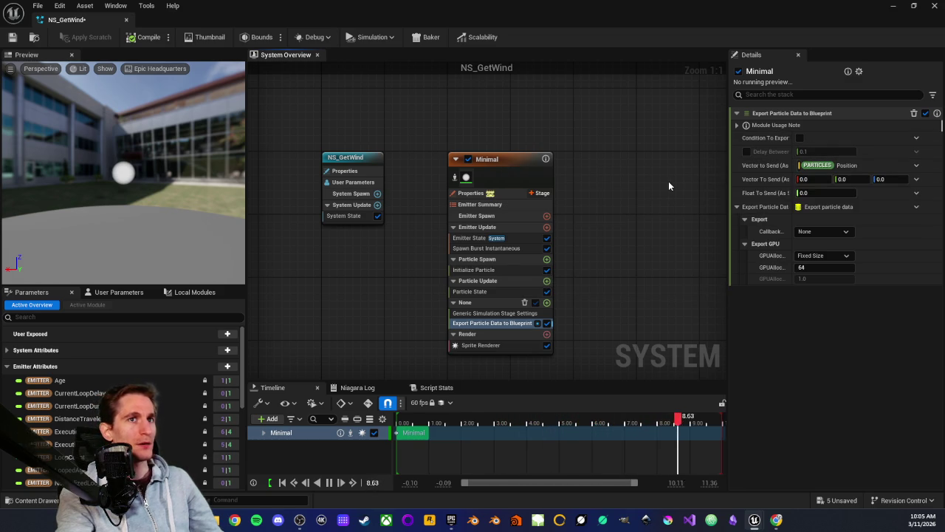
{"action": "left_click_drag", "start_coordinate": [660, 225], "coordinate": [613, 222]}
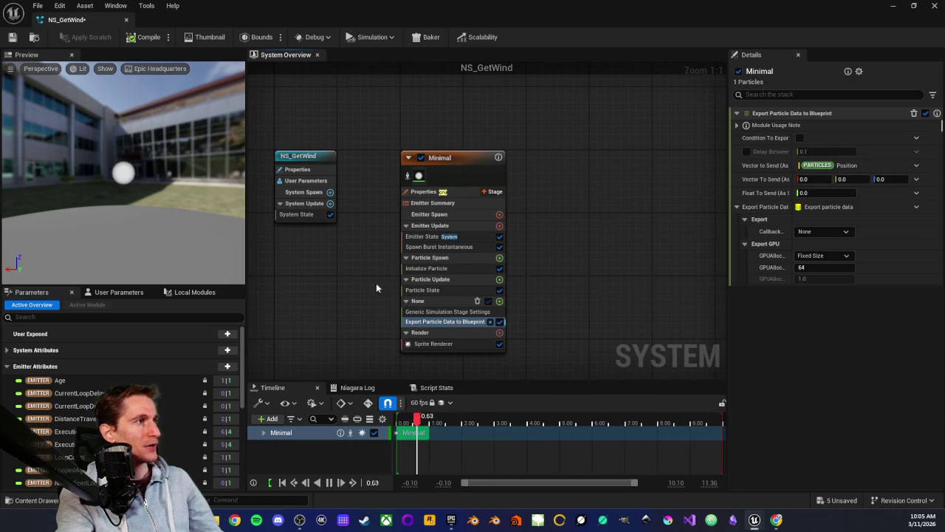
{"action": "left_click_drag", "start_coordinate": [379, 223], "coordinate": [402, 237]}
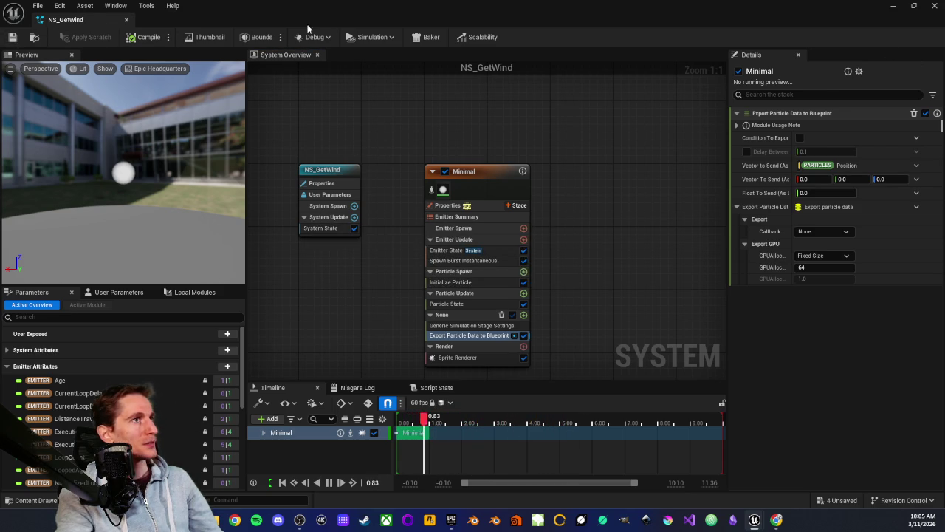
Step: Dock the NS_GetWind editor tab, close NS_Wind, and return to BP_BuoyancyTest
{"action": "mouse_move", "coordinate": [100, 23]}
{"action": "left_mouse_down"}
{"action": "mouse_move", "coordinate": [266, 110]}
{"action": "mouse_move", "coordinate": [472, 66]}
{"action": "mouse_move", "coordinate": [476, 21]}
{"action": "mouse_move", "coordinate": [483, 24]}
{"action": "left_mouse_up"}
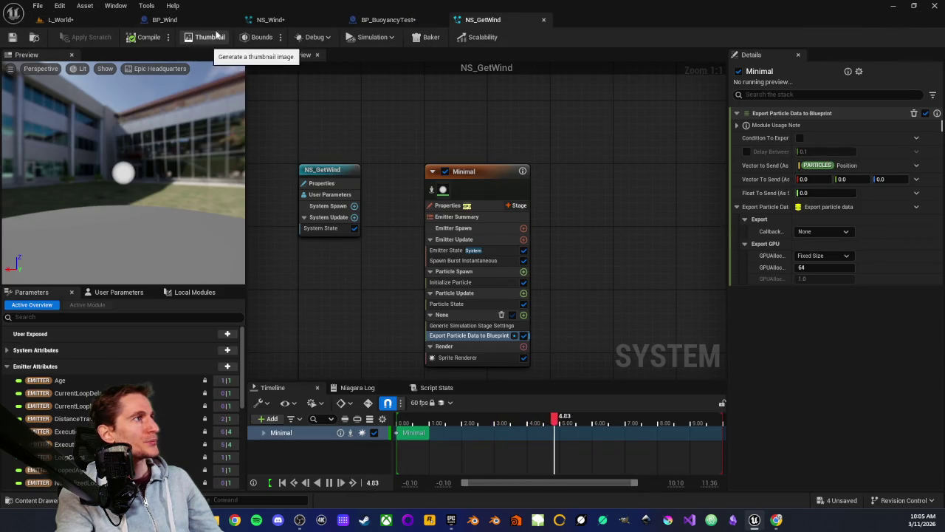
{"action": "left_click", "coordinate": [278, 22]}
{"action": "middle_click", "coordinate": [260, 24]}
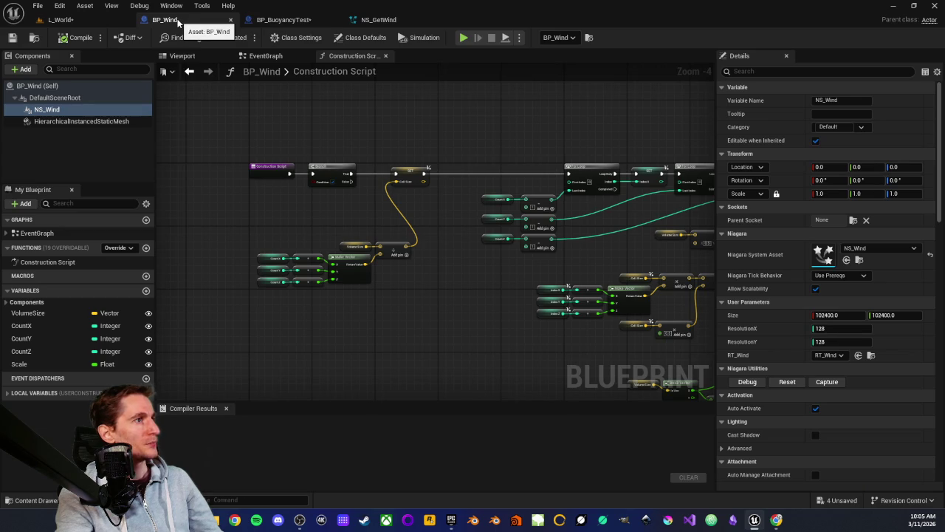
{"action": "left_click", "coordinate": [278, 21]}
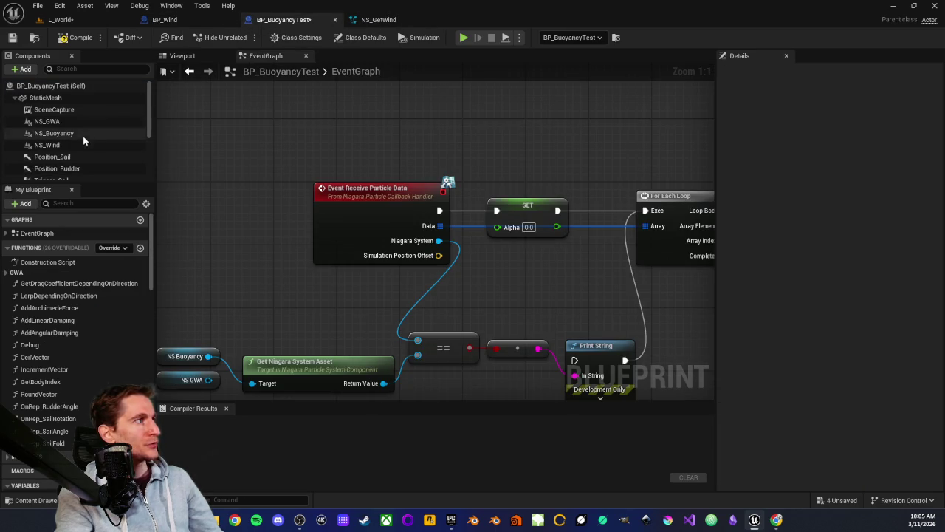
Step: Assign NS_GetWind as the NS_Wind component's Niagara System Asset in Details
{"action": "left_click", "coordinate": [52, 144]}
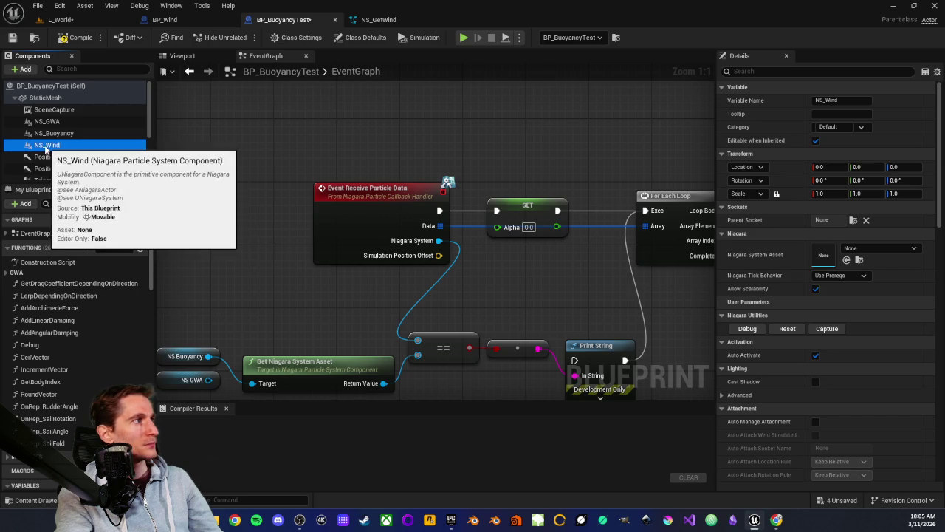
{"action": "left_click", "coordinate": [890, 248]}
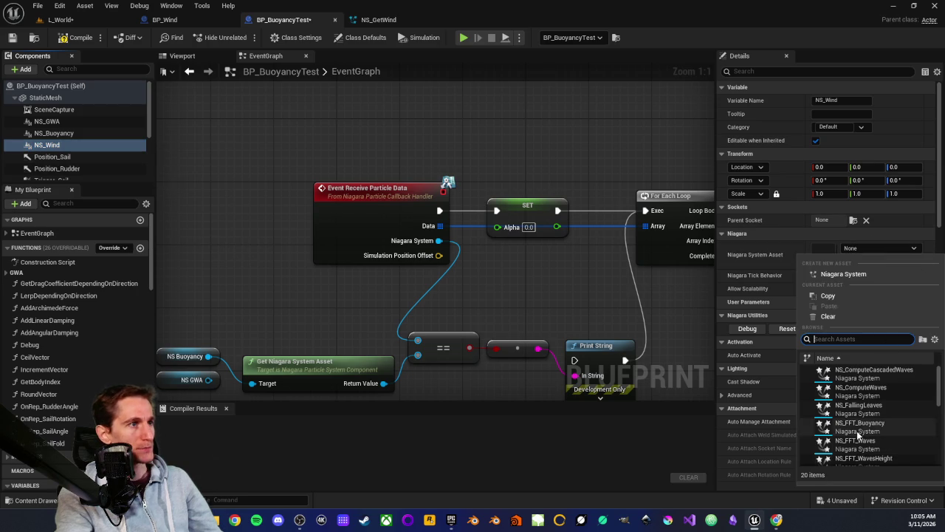
{"action": "scroll", "coordinate": [852, 399], "scroll_direction": "down", "scroll_amount": 2}
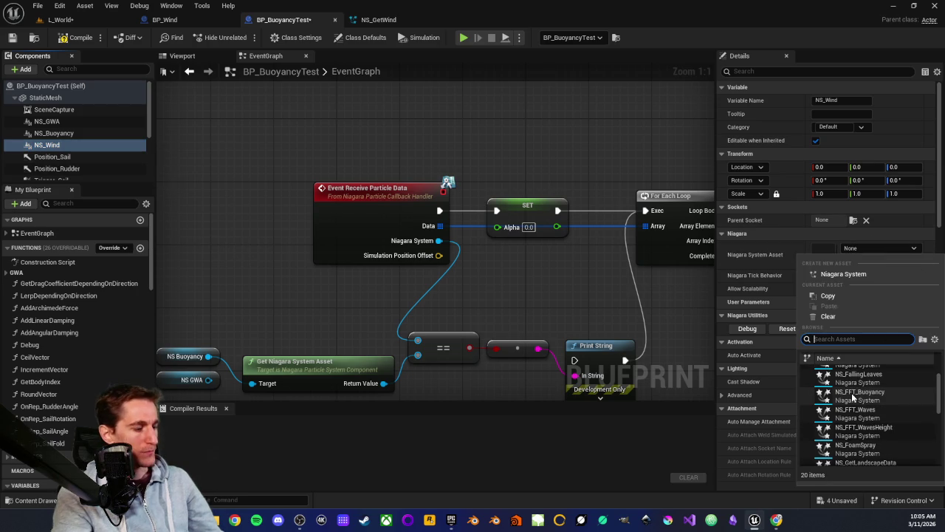
{"action": "type", "text": "twin"}
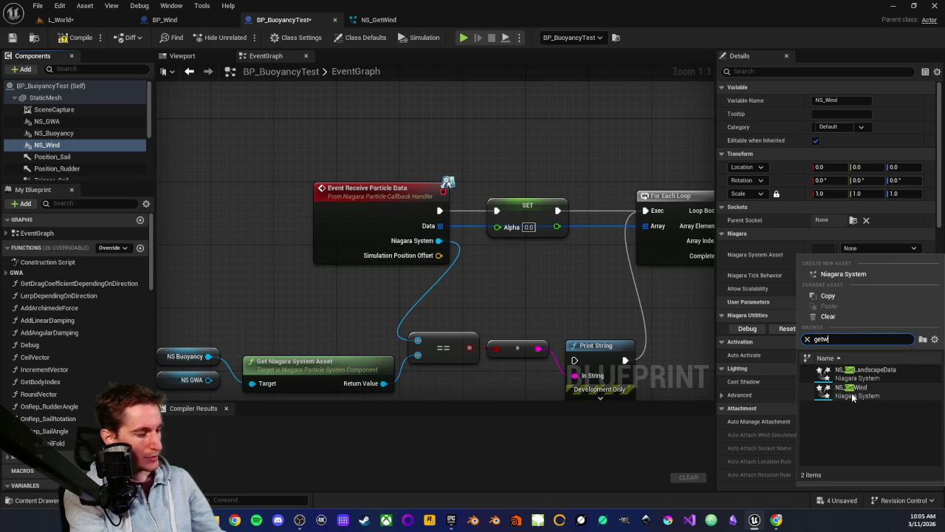
{"action": "left_click", "coordinate": [851, 376]}
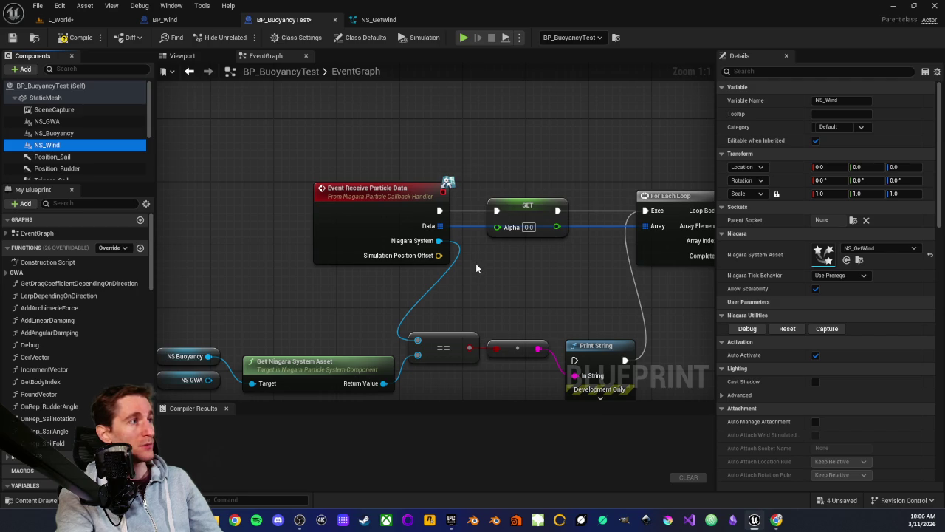
{"action": "scroll", "coordinate": [475, 261], "scroll_direction": "down", "scroll_amount": 3}
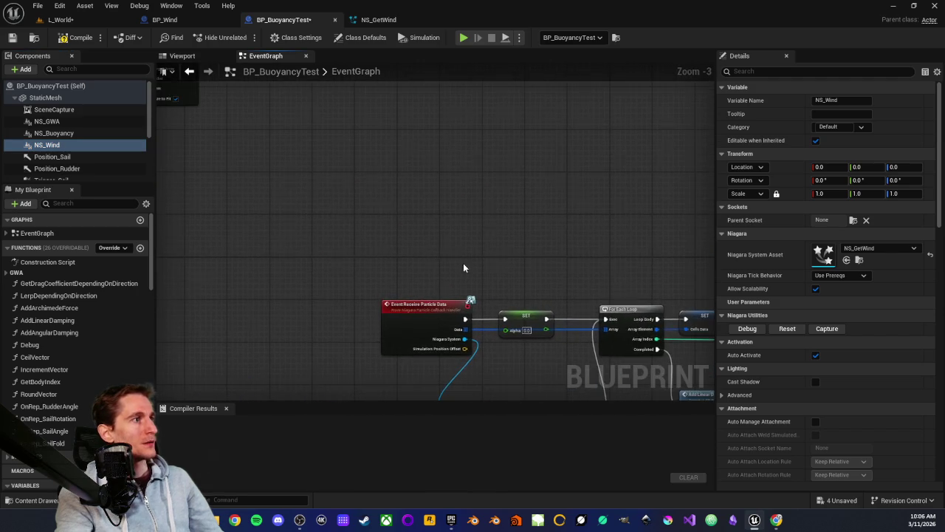
Step: Zoom in on the Event Receive Particle Data node and pull a wire from its exec output
{"action": "scroll", "coordinate": [365, 211], "scroll_direction": "up", "scroll_amount": 3}
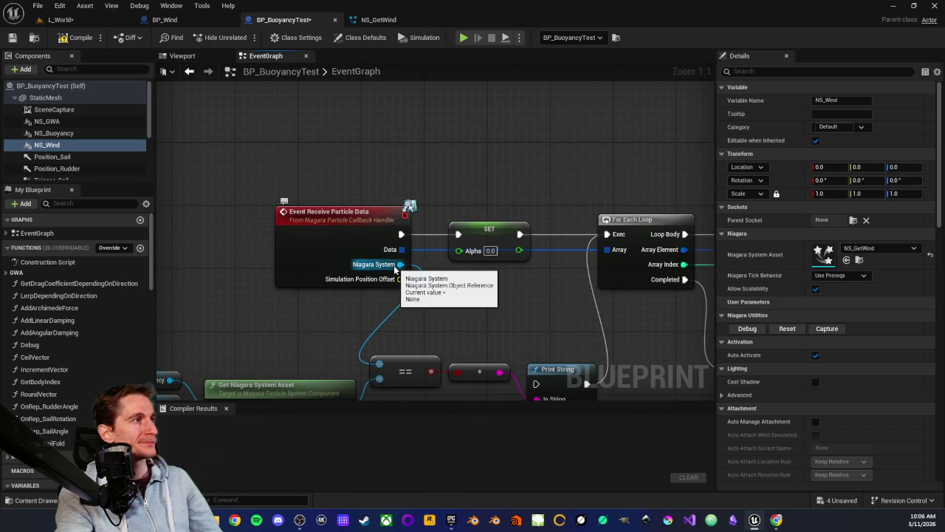
{"action": "mouse_move", "coordinate": [303, 333]}
{"action": "left_mouse_down"}
{"action": "mouse_move", "coordinate": [373, 300]}
{"action": "mouse_move", "coordinate": [369, 325]}
{"action": "mouse_move", "coordinate": [380, 303]}
{"action": "left_mouse_up"}
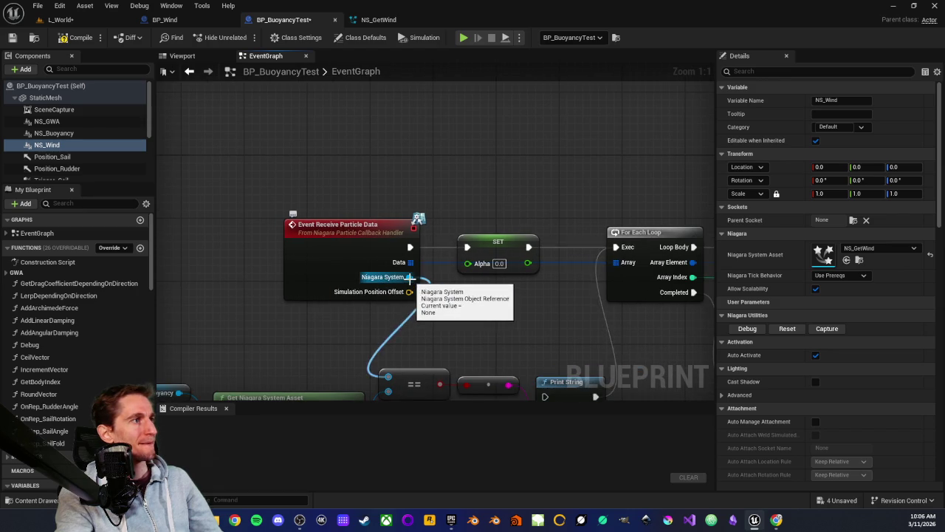
{"action": "left_click", "coordinate": [364, 226]}
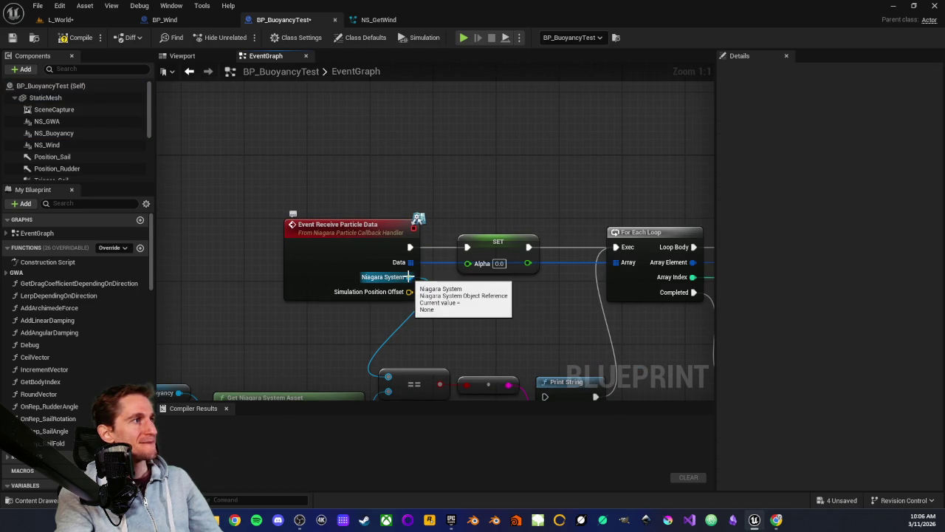
{"action": "scroll", "coordinate": [399, 225], "scroll_direction": "down", "scroll_amount": 2}
{"action": "left_click_drag", "start_coordinate": [415, 174], "coordinate": [423, 190]}
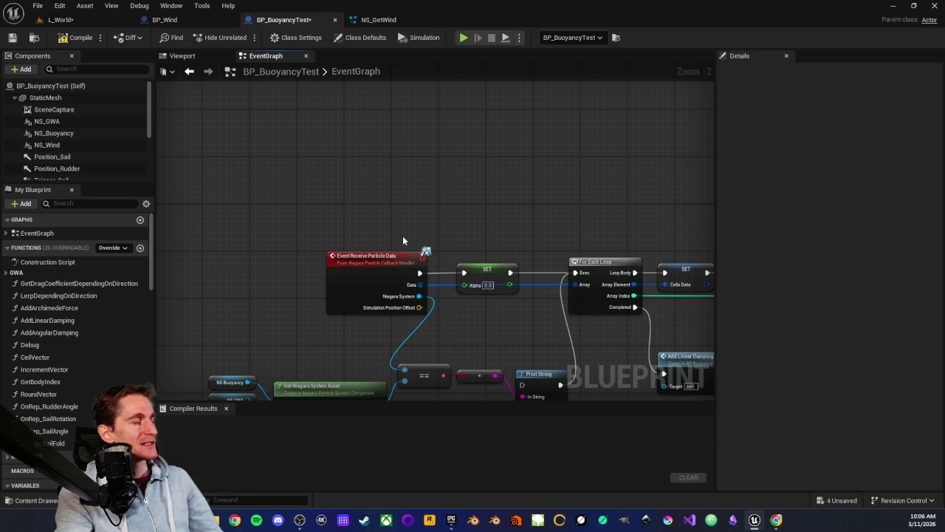
{"action": "left_click", "coordinate": [369, 251]}
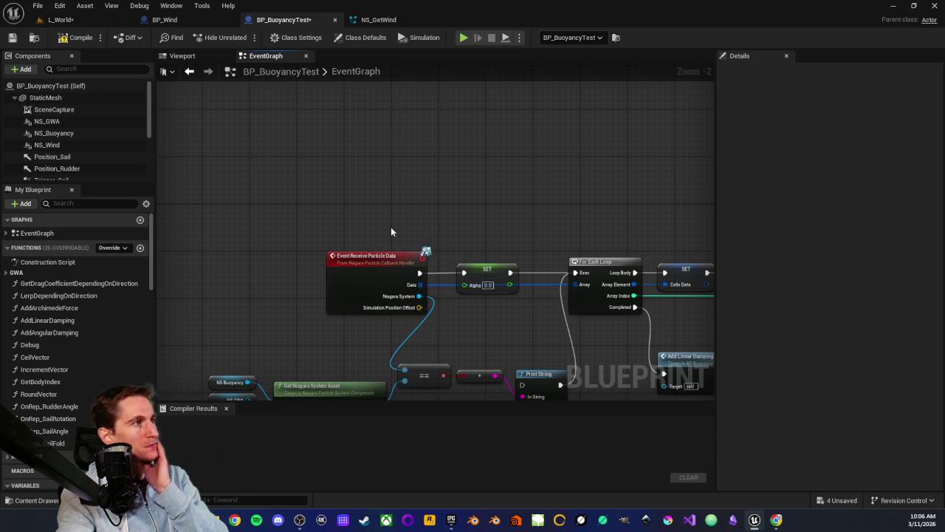
{"action": "scroll", "coordinate": [390, 231], "scroll_direction": "up", "scroll_amount": 2}
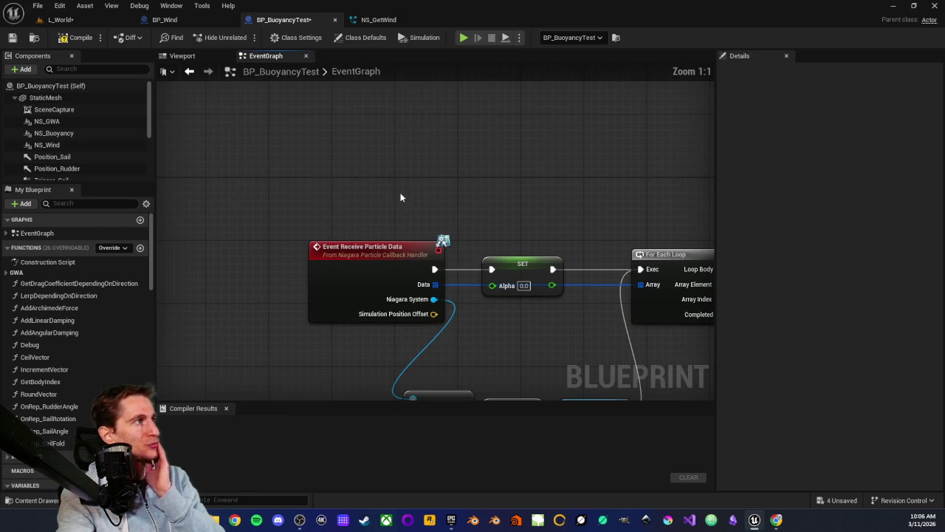
{"action": "left_click_drag", "start_coordinate": [336, 275], "coordinate": [370, 132]}
Step: Add a Print String node after the event, printing the Niagara System's display name
{"action": "type", "text": "pr"}
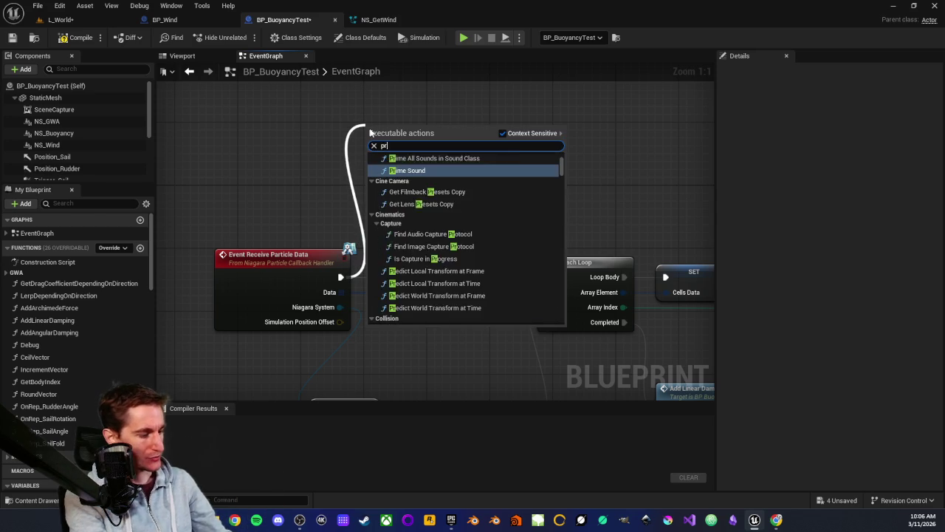
{"action": "type", "text": "int"}
{"action": "left_click", "coordinate": [412, 170]}
{"action": "left_click_drag", "start_coordinate": [411, 137], "coordinate": [467, 96]}
{"action": "left_click_drag", "start_coordinate": [340, 306], "coordinate": [428, 119]}
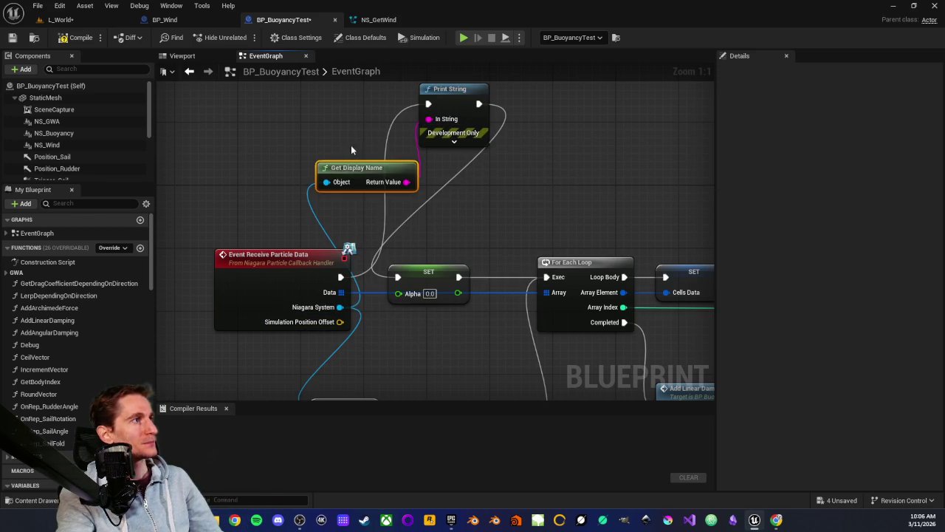
{"action": "left_click_drag", "start_coordinate": [342, 169], "coordinate": [315, 127]}
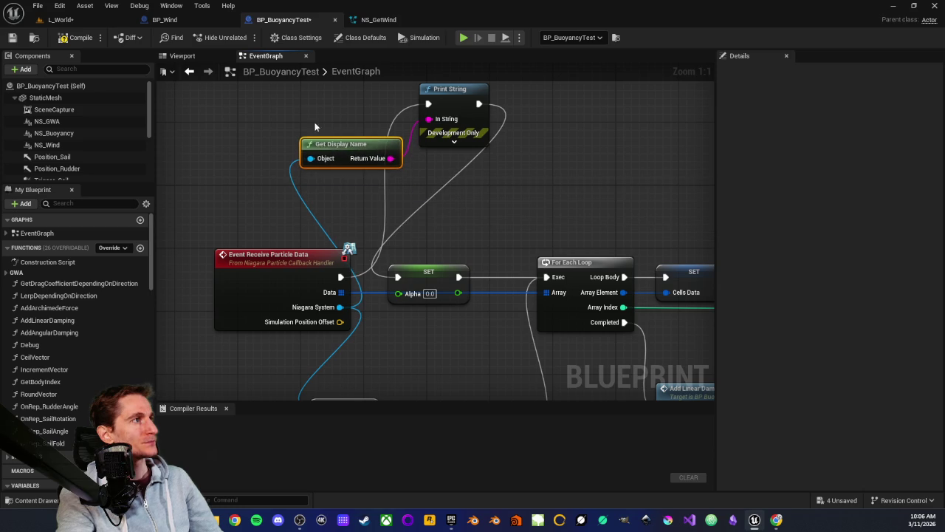
{"action": "left_click", "coordinate": [453, 143]}
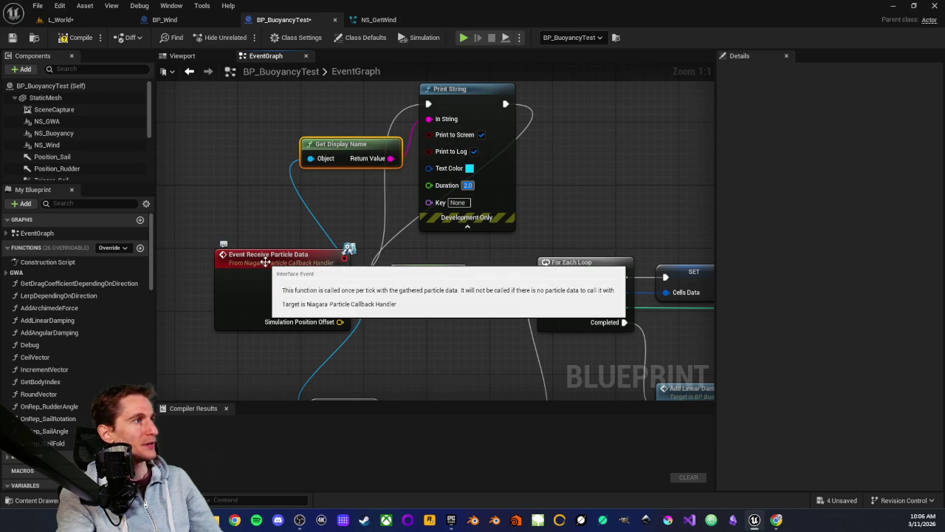
Step: Drive the Print String Duration with a Get World Delta Seconds node
{"action": "mouse_move", "coordinate": [293, 264]}
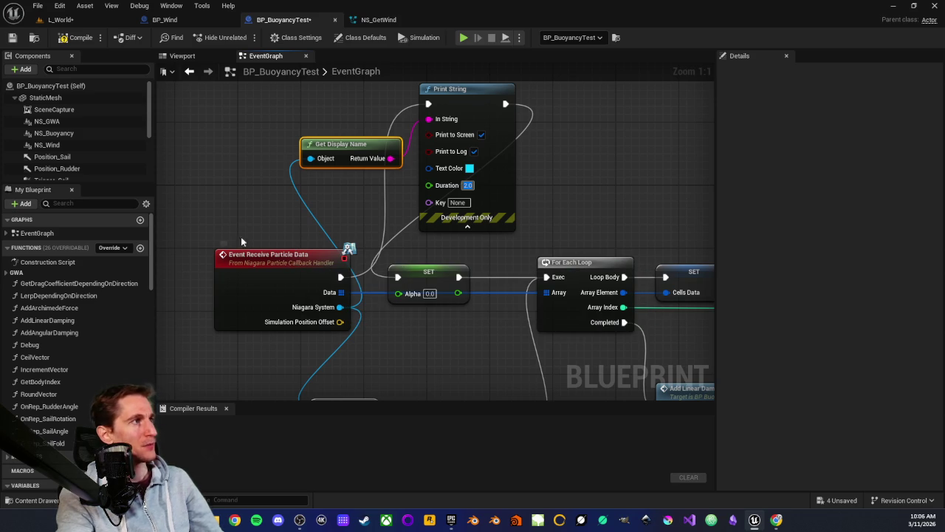
{"action": "left_click", "coordinate": [399, 186]}
{"action": "left_click_drag", "start_coordinate": [428, 185], "coordinate": [383, 205]}
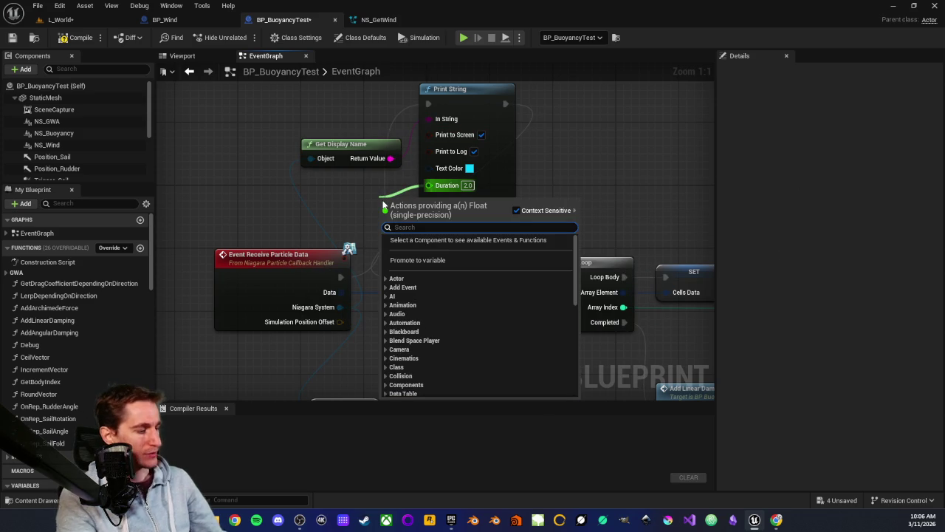
{"action": "type", "text": "world delta sec"}
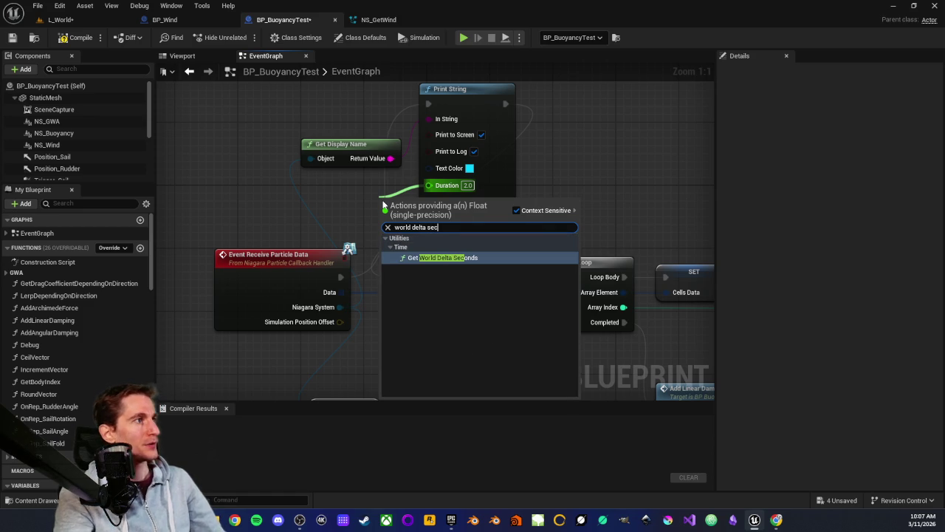
{"action": "key", "text": "Return"}
{"action": "left_click_drag", "start_coordinate": [399, 200], "coordinate": [328, 193]}
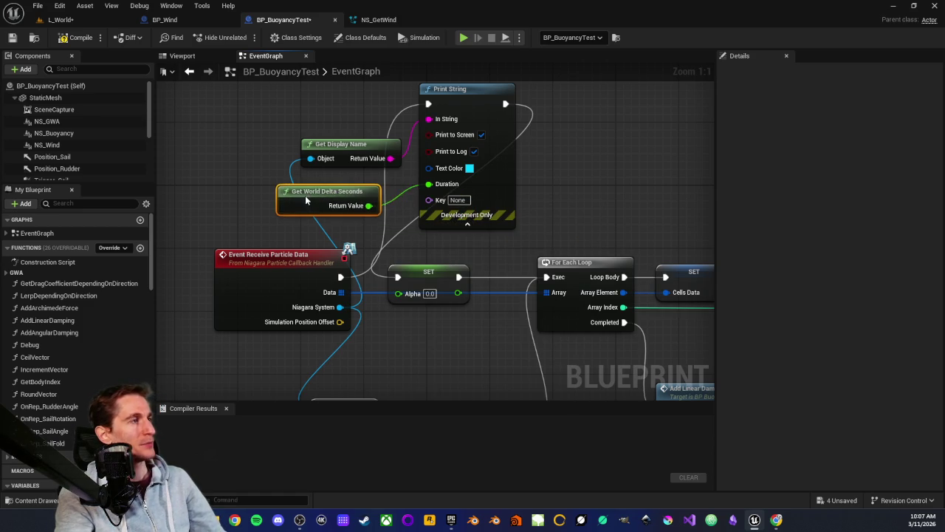
{"action": "left_click", "coordinate": [275, 190]}
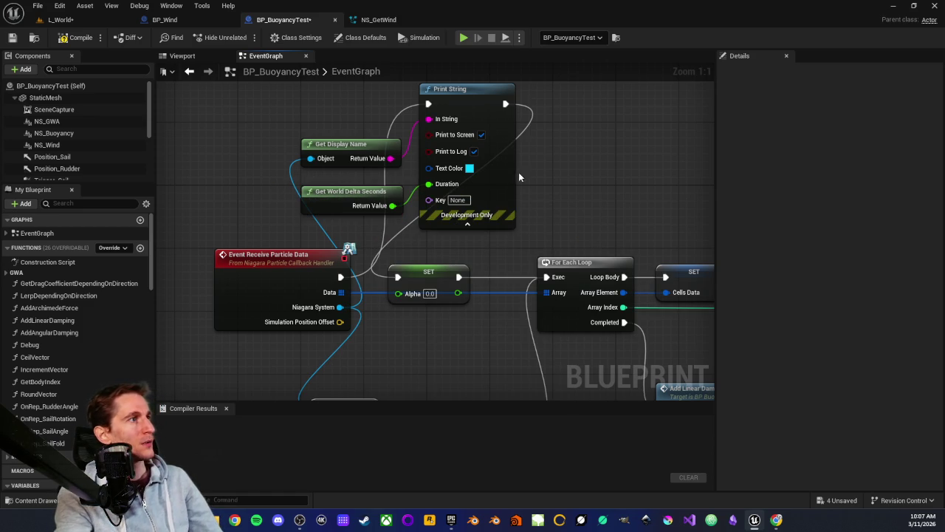
Step: Set the Print String text colour to red and return to L_World
{"action": "left_click", "coordinate": [469, 169]}
{"action": "left_click_drag", "start_coordinate": [523, 259], "coordinate": [583, 256]}
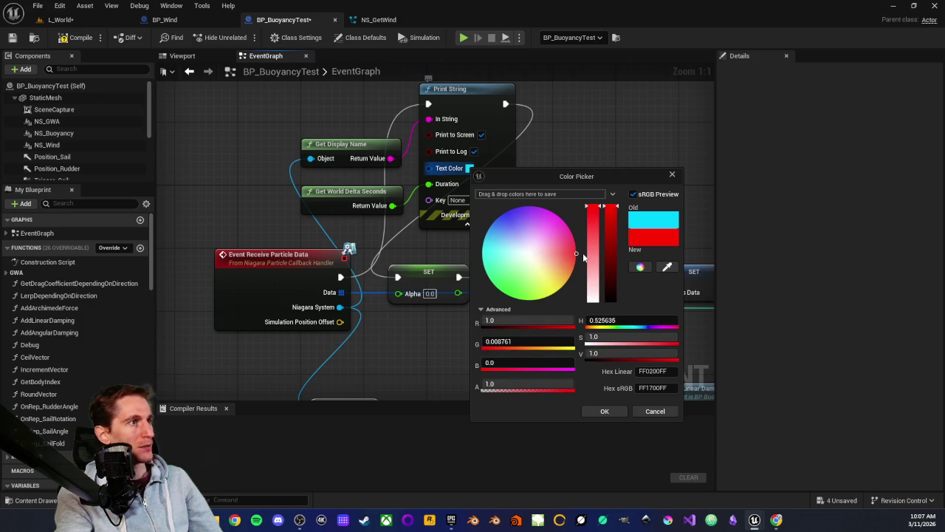
{"action": "left_click", "coordinate": [604, 411]}
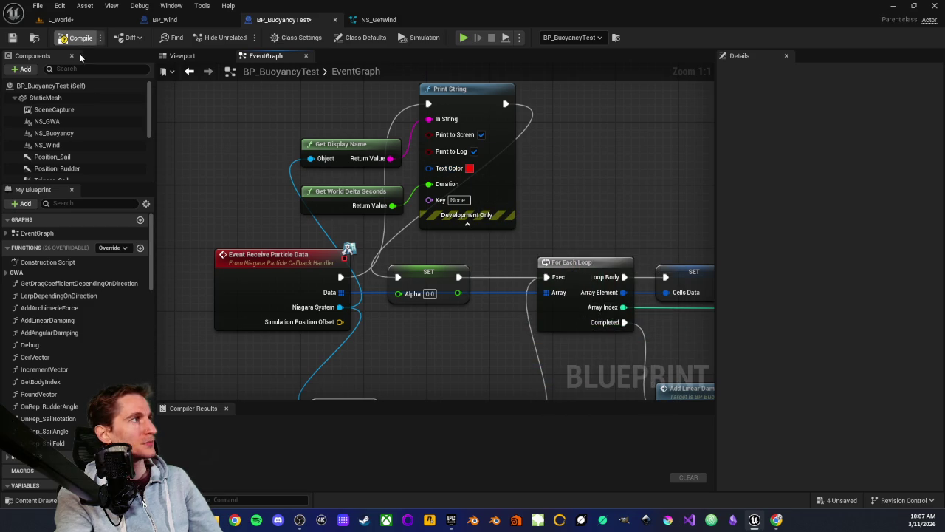
{"action": "left_click", "coordinate": [83, 23]}
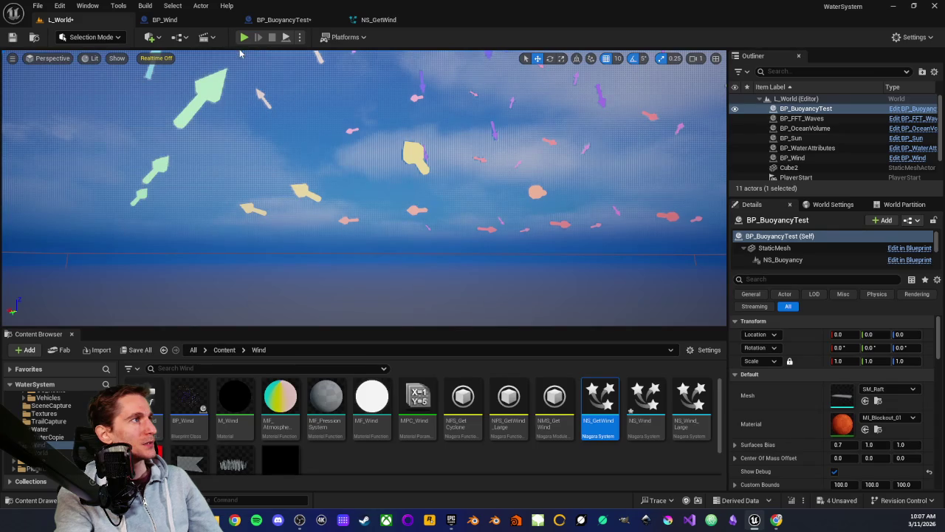
Step: Play the level in the editor to watch the raft, then stop with Esc
{"action": "left_click", "coordinate": [244, 37]}
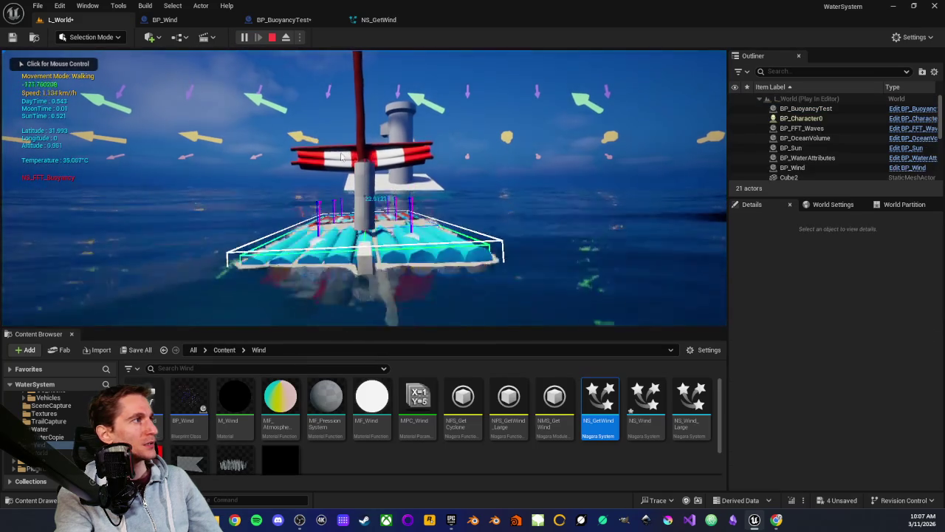
{"action": "left_click", "coordinate": [347, 157]}
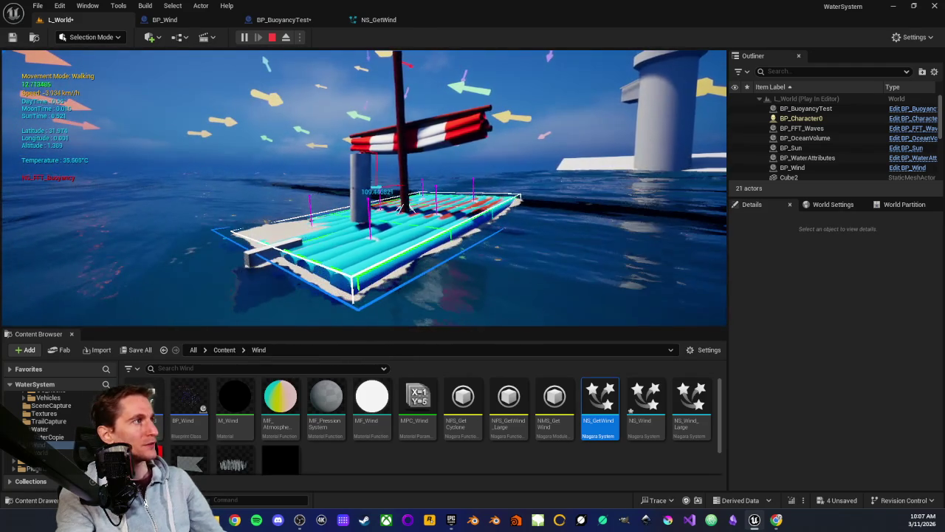
{"action": "key", "text": "Escape"}
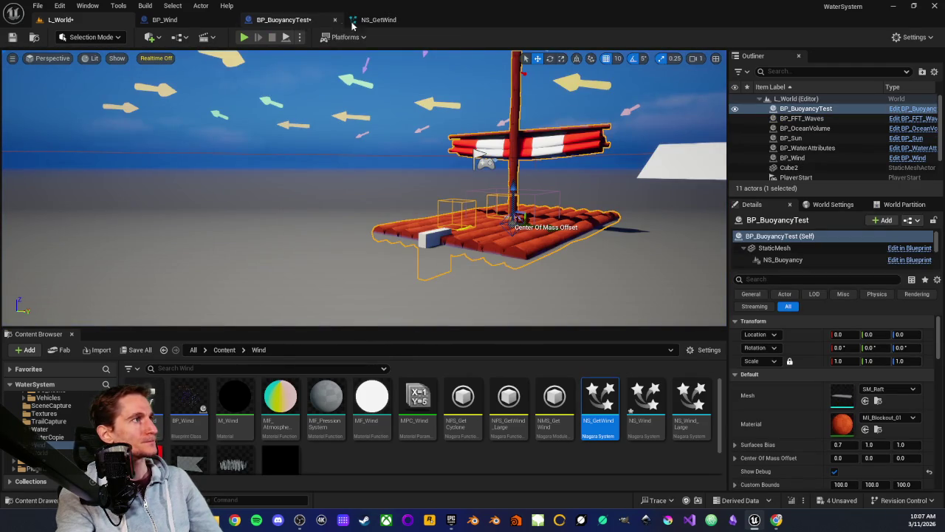
Step: Review the nodes below Event Receive Particle Data in BP_BuoyancyTest, then go to NS_GetWind
{"action": "left_click", "coordinate": [325, 20]}
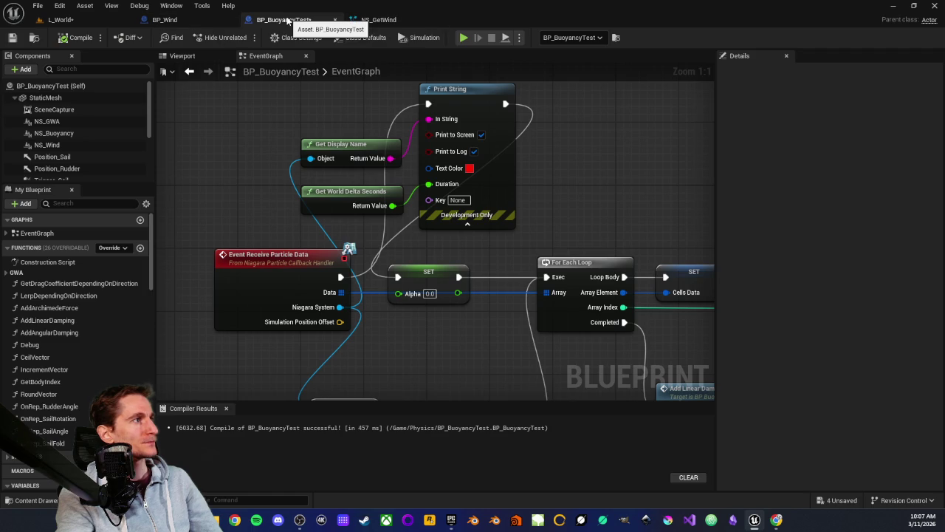
{"action": "left_click_drag", "start_coordinate": [365, 354], "coordinate": [381, 283]}
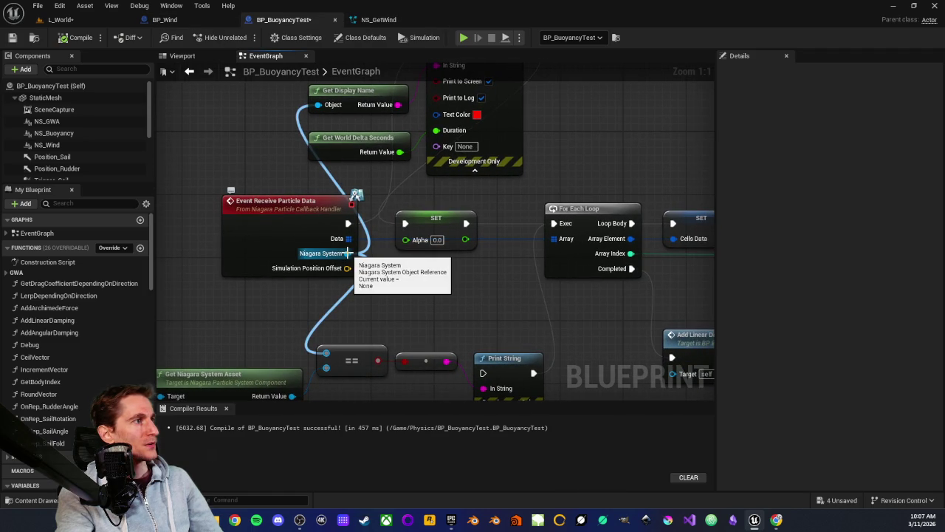
{"action": "left_click", "coordinate": [279, 200]}
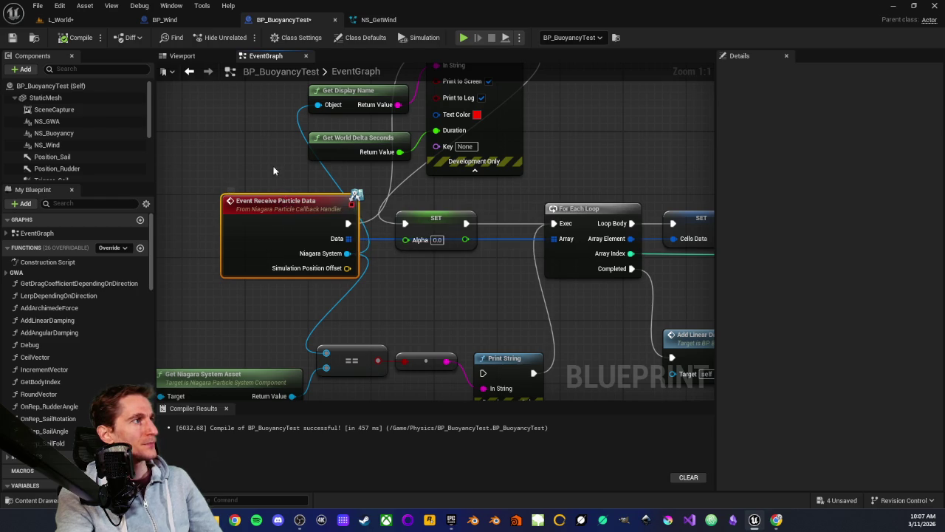
{"action": "left_click", "coordinate": [253, 171]}
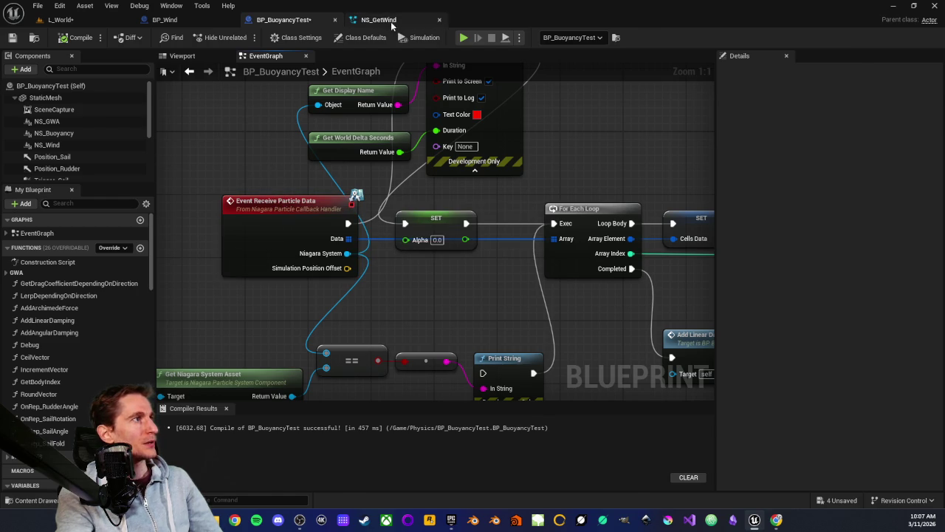
{"action": "left_click", "coordinate": [390, 20]}
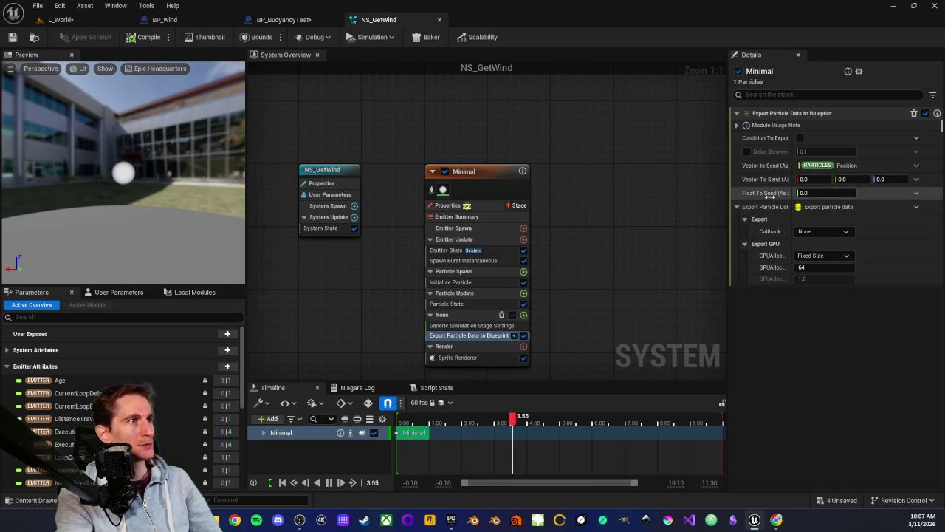
Step: Tick Condition To Export, set Float To Send to 10, and save NS_GetWind
{"action": "left_click", "coordinate": [792, 137]}
{"action": "left_click", "coordinate": [812, 149]}
{"action": "left_click", "coordinate": [800, 138]}
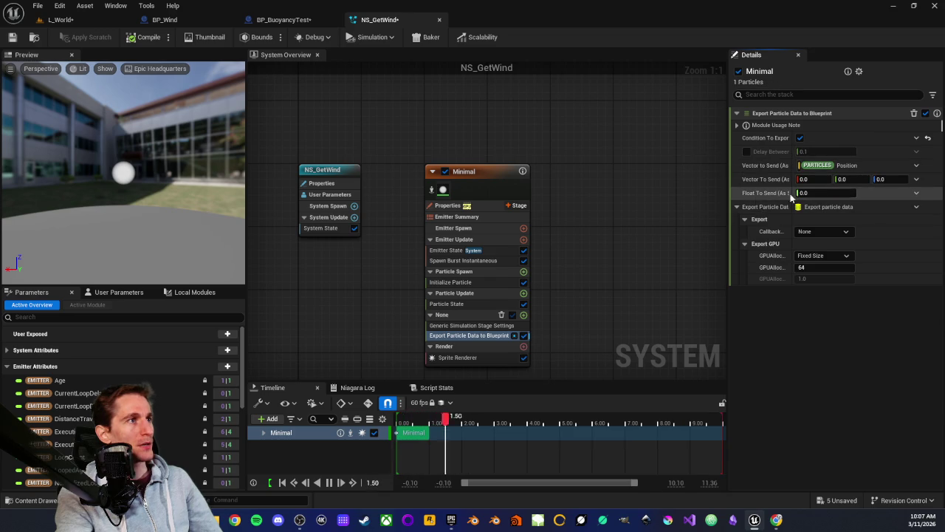
{"action": "left_click", "coordinate": [827, 192]}
{"action": "type", "text": "1"}
{"action": "key", "text": "Return"}
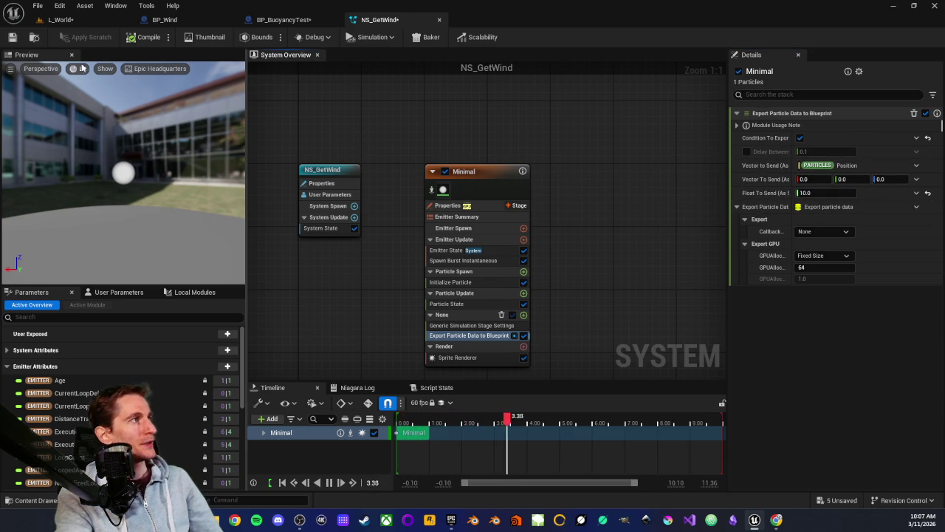
{"action": "key", "text": "ctrl+s"}
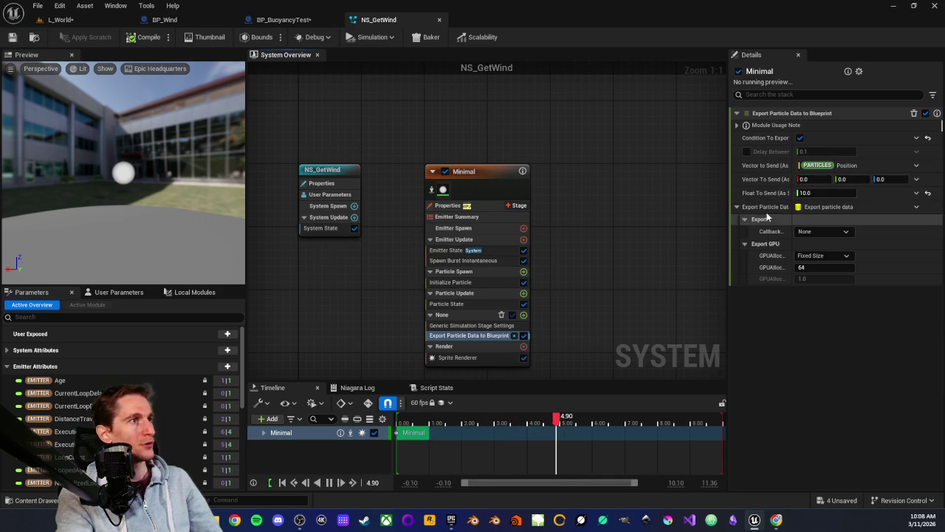
{"action": "left_click", "coordinate": [92, 23]}
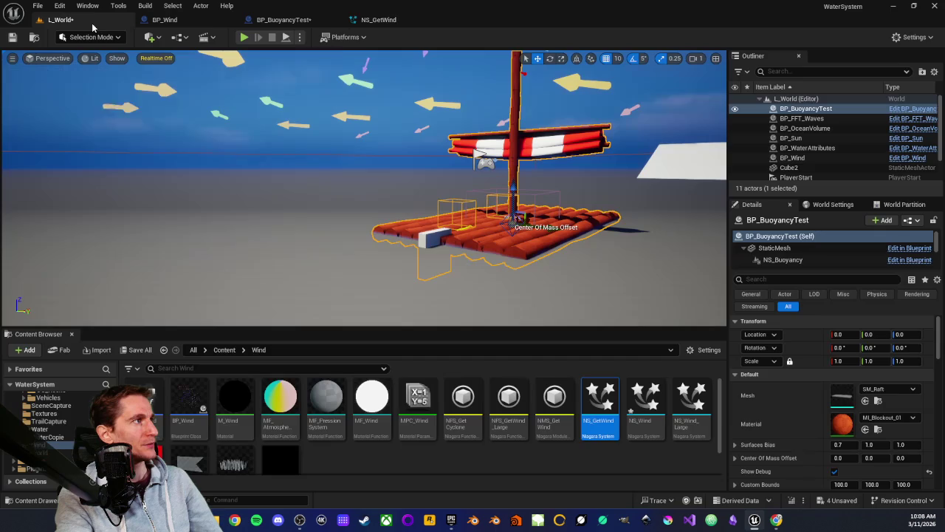
{"action": "left_click", "coordinate": [243, 37]}
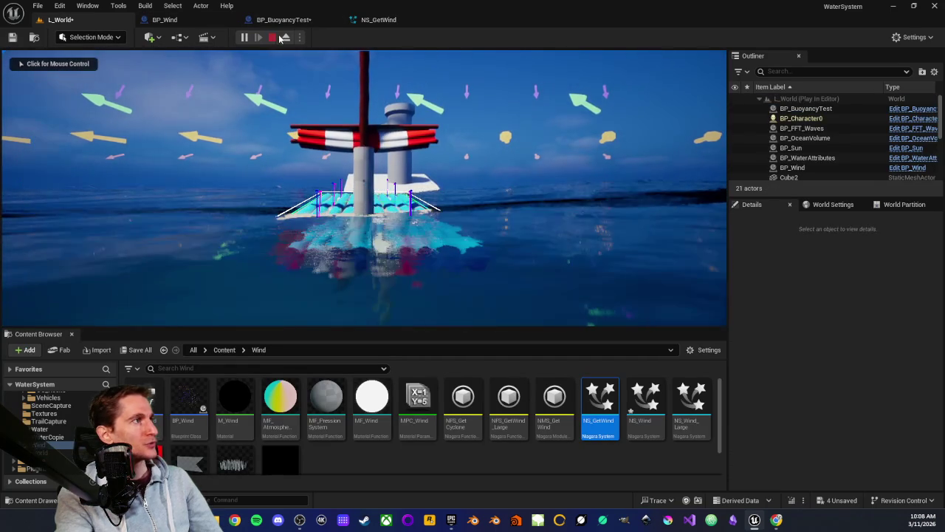
{"action": "left_click", "coordinate": [273, 37]}
{"action": "left_click", "coordinate": [281, 21]}
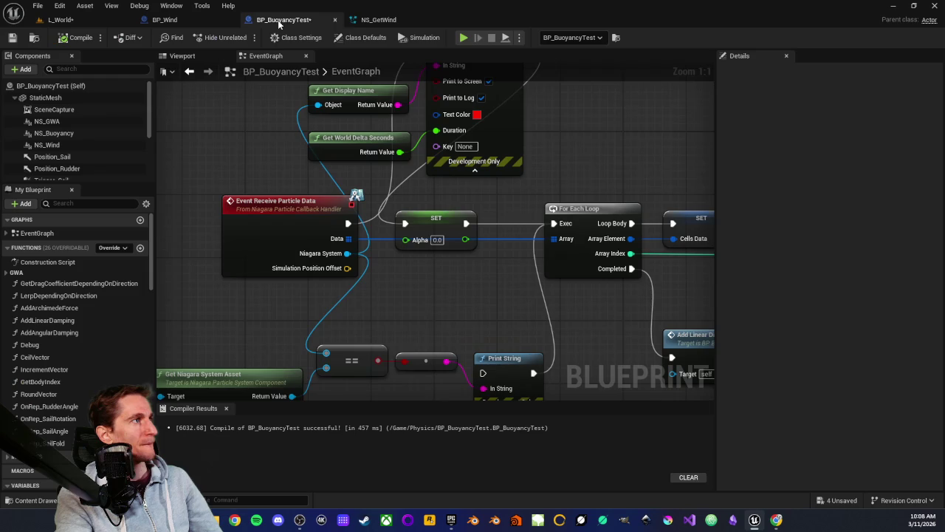
{"action": "left_click_drag", "start_coordinate": [440, 303], "coordinate": [440, 350]}
{"action": "mouse_move", "coordinate": [241, 295]}
{"action": "left_mouse_down"}
{"action": "mouse_move", "coordinate": [244, 311]}
{"action": "mouse_move", "coordinate": [270, 216]}
{"action": "left_mouse_up"}
{"action": "left_click_drag", "start_coordinate": [362, 182], "coordinate": [358, 136]}
{"action": "mouse_move", "coordinate": [358, 211]}
{"action": "left_mouse_down"}
{"action": "mouse_move", "coordinate": [390, 125]}
{"action": "mouse_move", "coordinate": [297, 150]}
{"action": "left_mouse_up"}
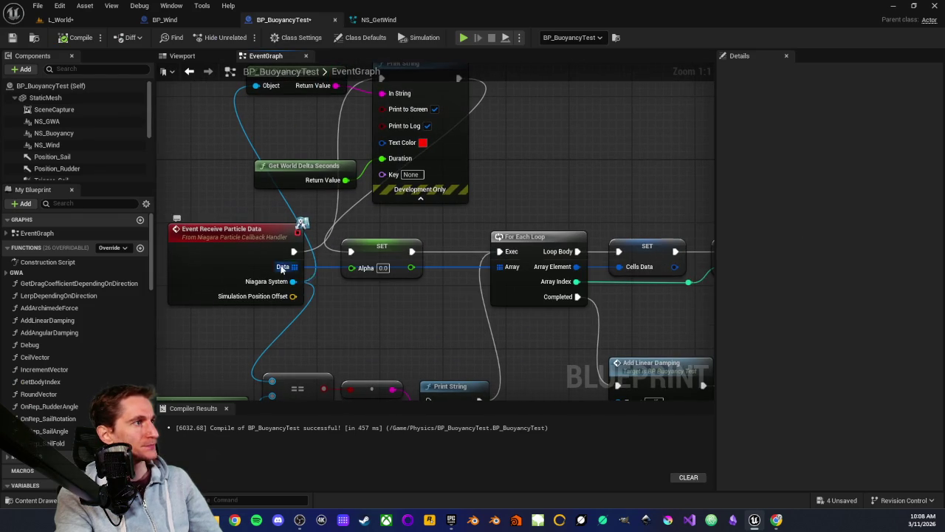
{"action": "left_click_drag", "start_coordinate": [426, 323], "coordinate": [264, 324]}
{"action": "mouse_move", "coordinate": [466, 271]}
{"action": "left_mouse_down"}
{"action": "mouse_move", "coordinate": [388, 190]}
{"action": "mouse_move", "coordinate": [518, 183]}
{"action": "left_mouse_up"}
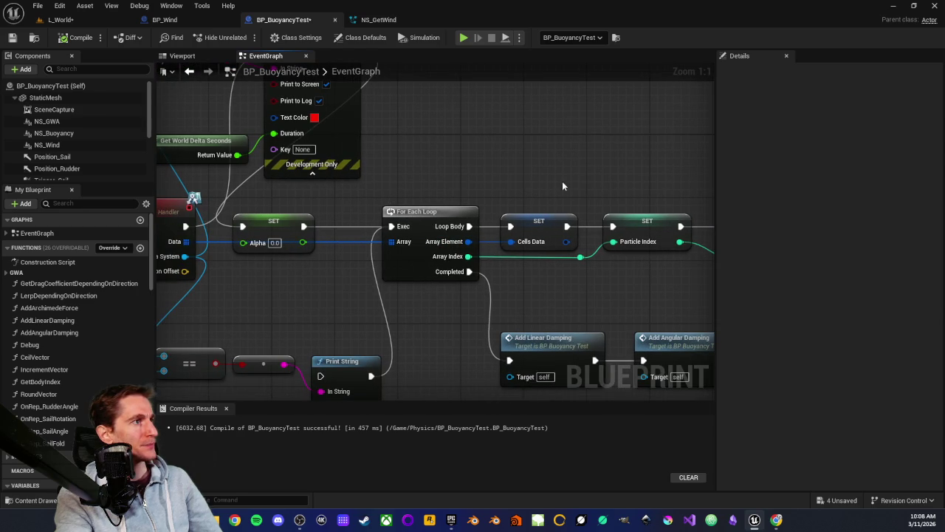
{"action": "left_click_drag", "start_coordinate": [561, 184], "coordinate": [351, 197]}
{"action": "scroll", "coordinate": [351, 197], "scroll_direction": "down", "scroll_amount": 5}
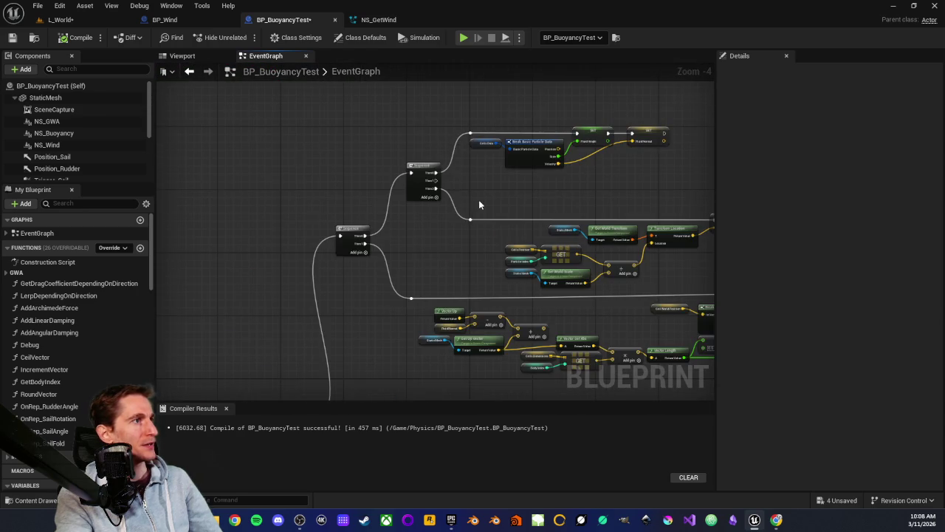
{"action": "scroll", "coordinate": [479, 205], "scroll_direction": "up", "scroll_amount": 5}
{"action": "mouse_move", "coordinate": [415, 232]}
{"action": "left_mouse_down"}
{"action": "mouse_move", "coordinate": [363, 285]}
{"action": "mouse_move", "coordinate": [292, 260]}
{"action": "left_mouse_up"}
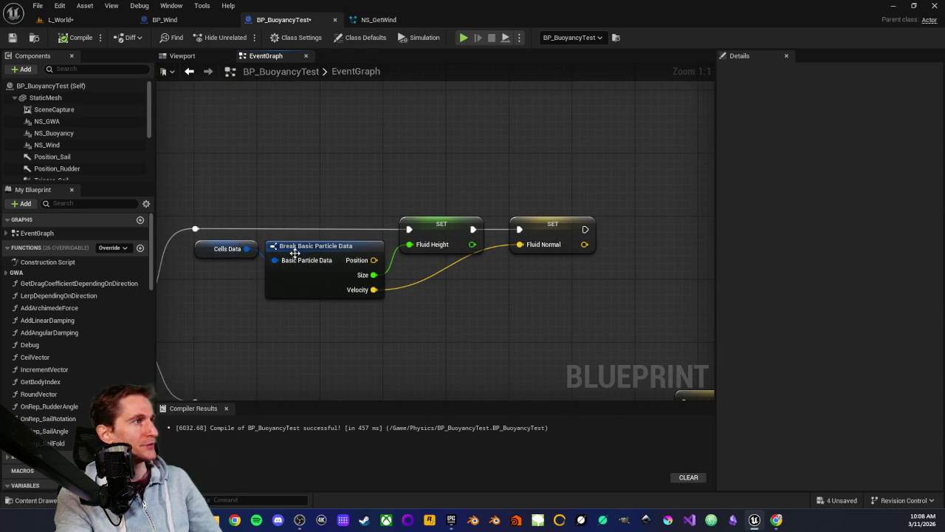
{"action": "left_click_drag", "start_coordinate": [322, 191], "coordinate": [347, 338]}
{"action": "left_click", "coordinate": [322, 341]}
{"action": "mouse_move", "coordinate": [251, 364]}
{"action": "left_mouse_down"}
{"action": "mouse_move", "coordinate": [308, 300]}
{"action": "mouse_move", "coordinate": [506, 220]}
{"action": "mouse_move", "coordinate": [395, 192]}
{"action": "left_mouse_up"}
{"action": "scroll", "coordinate": [507, 219], "scroll_direction": "down", "scroll_amount": 3}
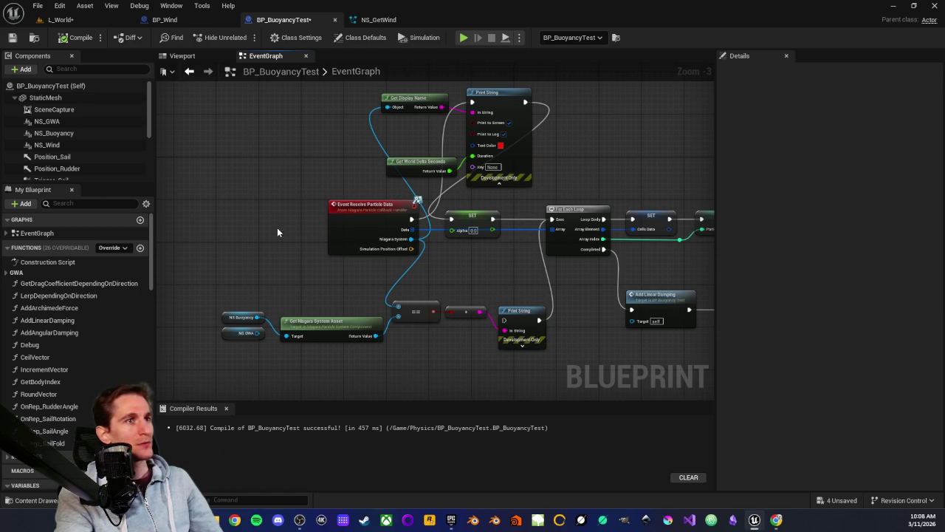
{"action": "scroll", "coordinate": [332, 208], "scroll_direction": "up", "scroll_amount": 3}
{"action": "mouse_move", "coordinate": [278, 175]}
{"action": "left_mouse_down"}
{"action": "mouse_move", "coordinate": [312, 227]}
{"action": "mouse_move", "coordinate": [375, 270]}
{"action": "mouse_move", "coordinate": [369, 313]}
{"action": "mouse_move", "coordinate": [377, 308]}
{"action": "mouse_move", "coordinate": [344, 302]}
{"action": "left_mouse_up"}
{"action": "left_click", "coordinate": [376, 308]}
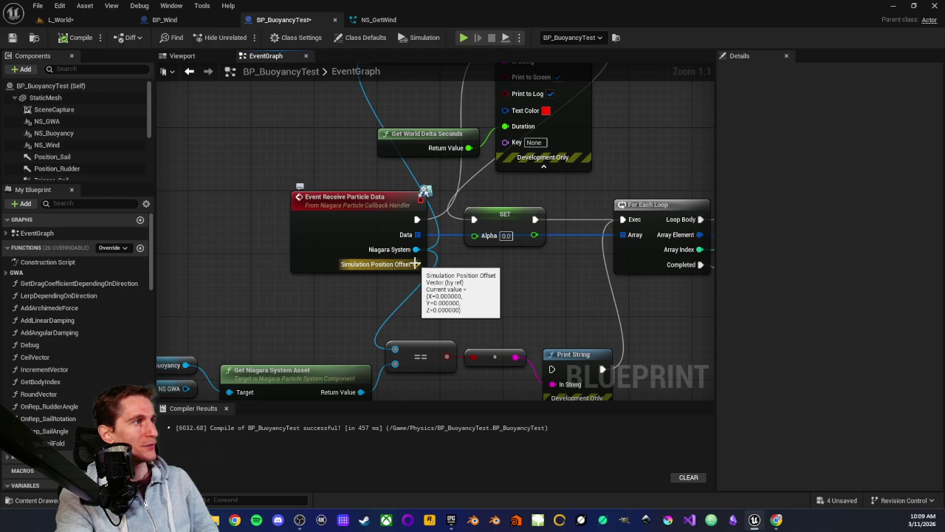
Step: Set Print String's Duration to 2.0, save BP_BuoyancyTest, and return to L_World
{"action": "mouse_move", "coordinate": [377, 279]}
{"action": "left_mouse_down"}
{"action": "mouse_move", "coordinate": [334, 294]}
{"action": "mouse_move", "coordinate": [300, 291]}
{"action": "left_mouse_up"}
{"action": "left_click_drag", "start_coordinate": [332, 222], "coordinate": [347, 245]}
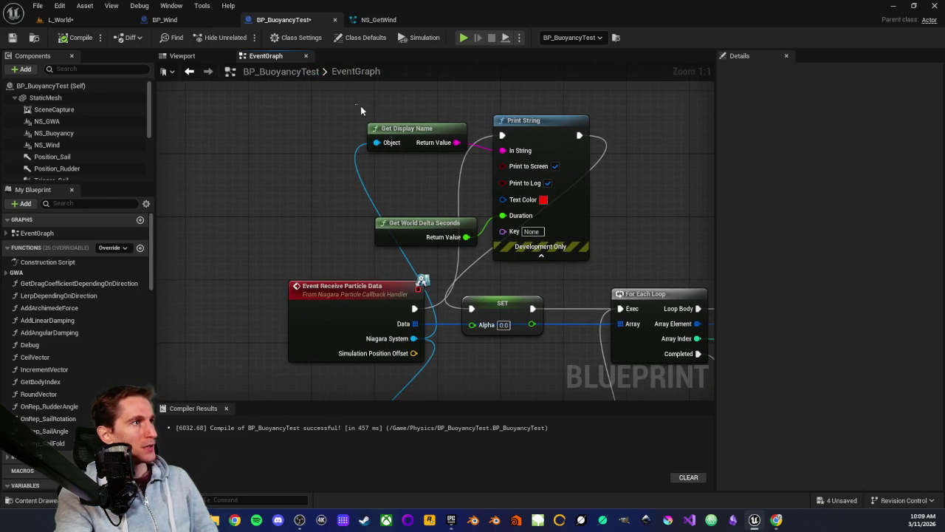
{"action": "left_click_drag", "start_coordinate": [418, 182], "coordinate": [396, 130]}
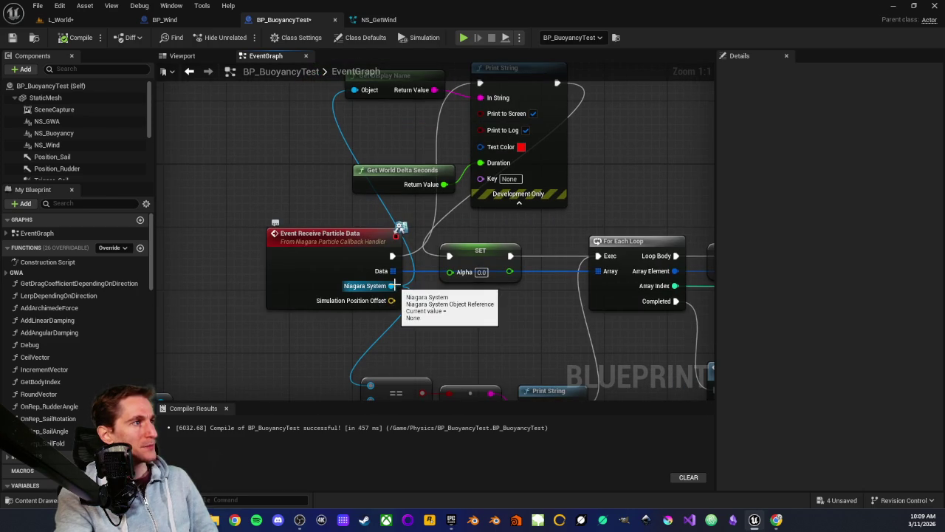
{"action": "left_click_drag", "start_coordinate": [426, 189], "coordinate": [404, 228]}
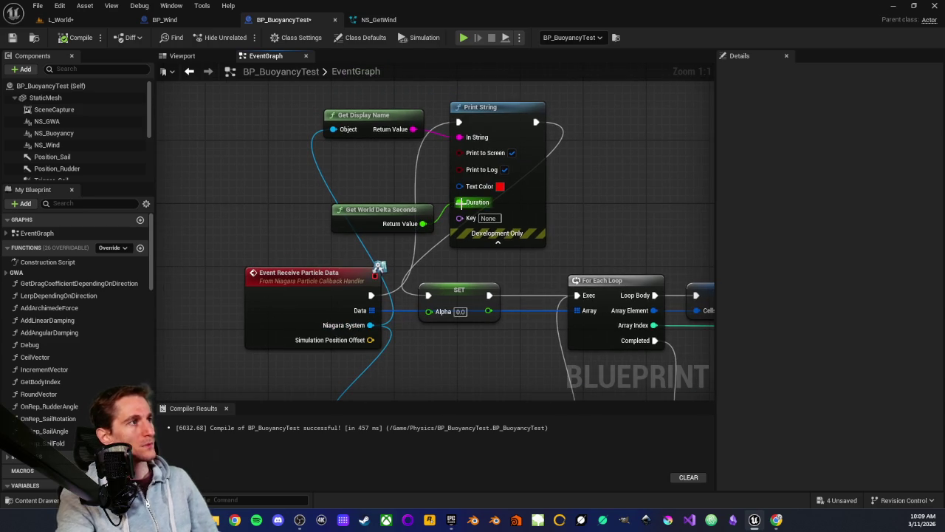
{"action": "left_click_drag", "start_coordinate": [459, 201], "coordinate": [436, 205]}
{"action": "left_click", "coordinate": [239, 103]}
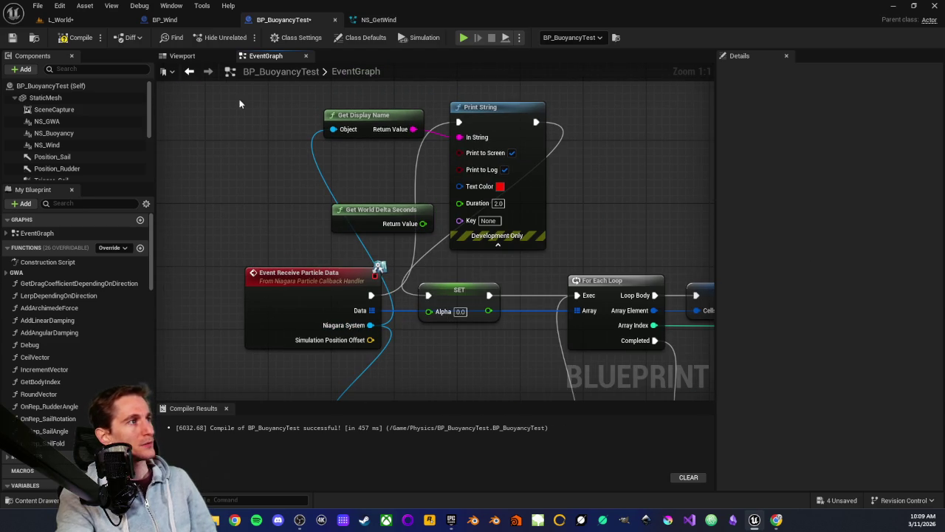
{"action": "left_click", "coordinate": [12, 38]}
{"action": "left_click", "coordinate": [61, 20]}
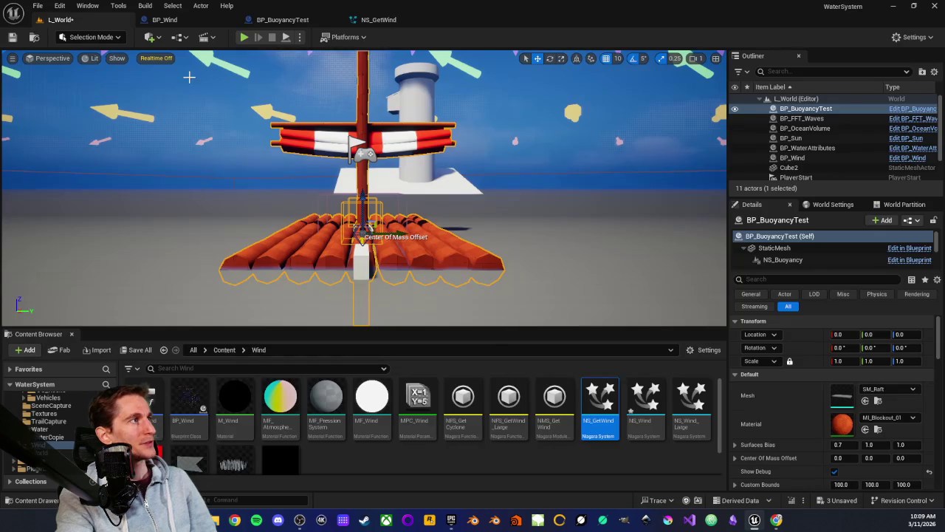
Step: Play-test the level briefly, then switch to the NS_GetWind Niagara system
{"action": "left_click", "coordinate": [244, 37]}
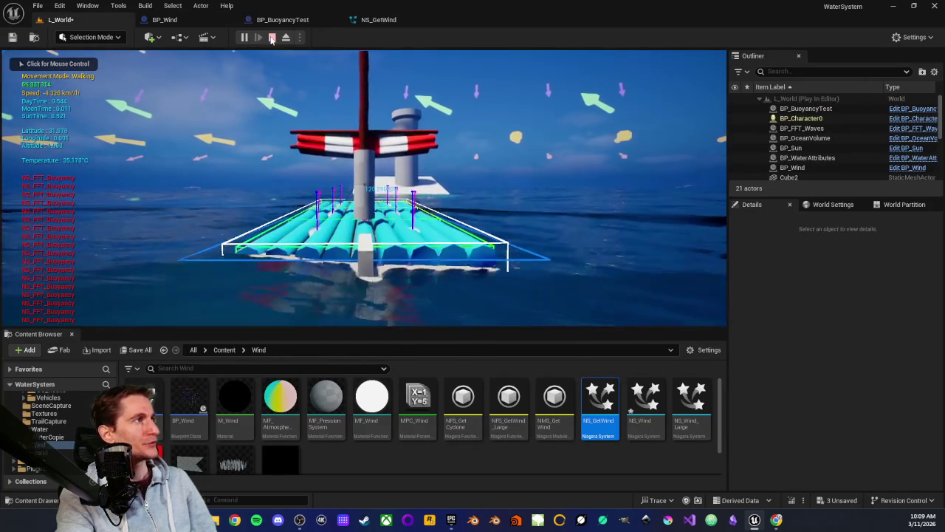
{"action": "left_click", "coordinate": [271, 37]}
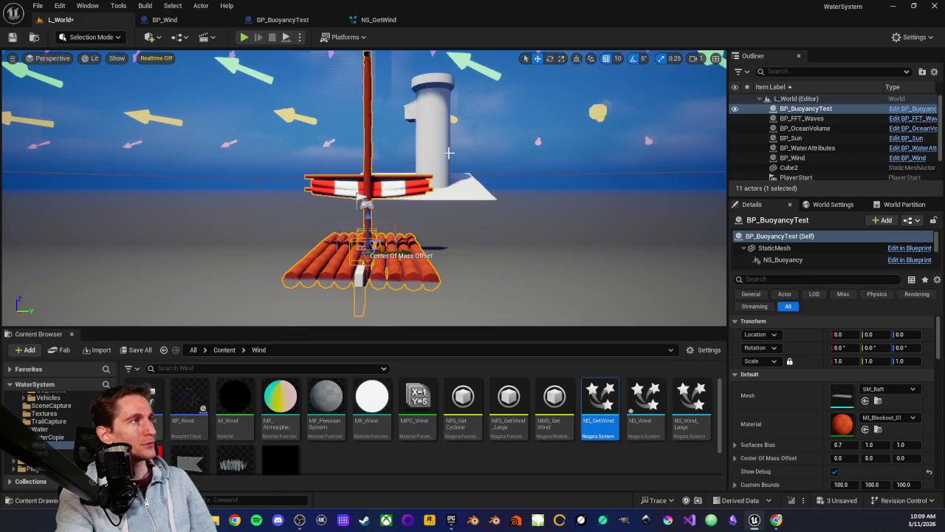
{"action": "left_click", "coordinate": [379, 20]}
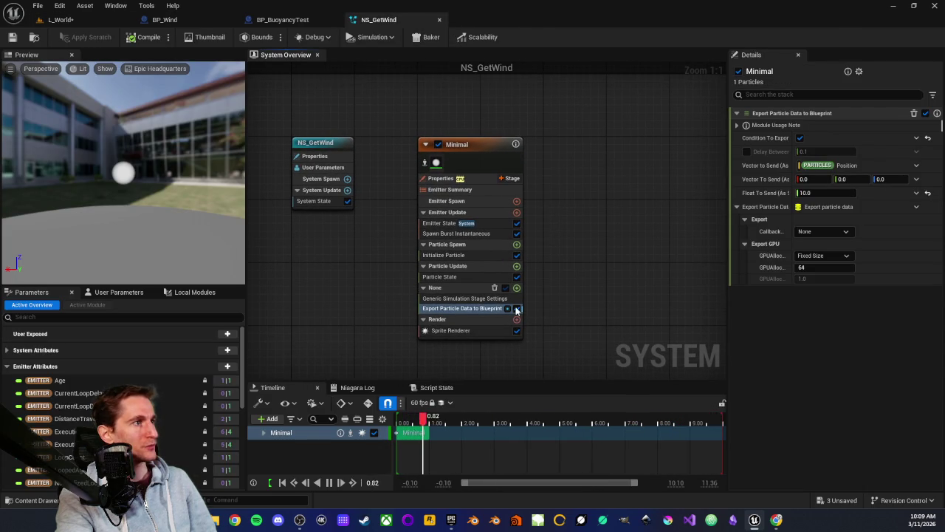
{"action": "left_click", "coordinate": [443, 288]}
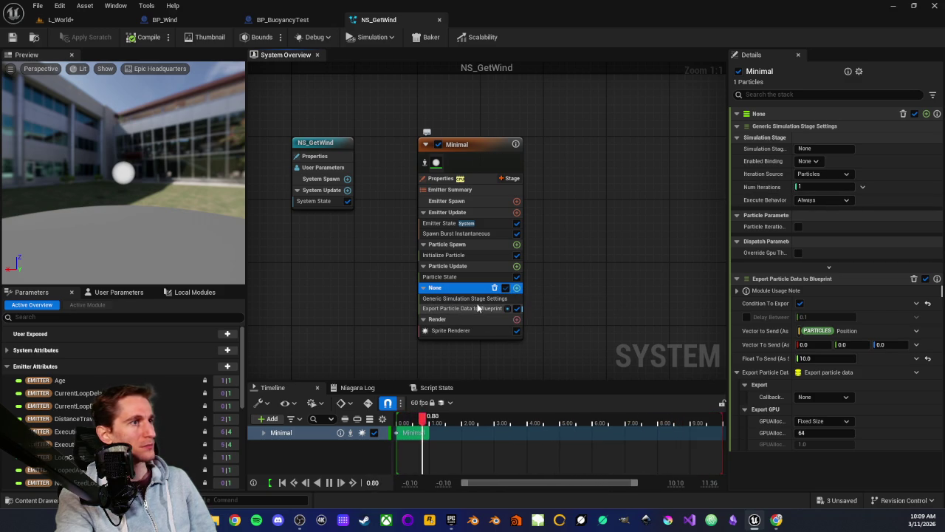
{"action": "left_click", "coordinate": [445, 309]}
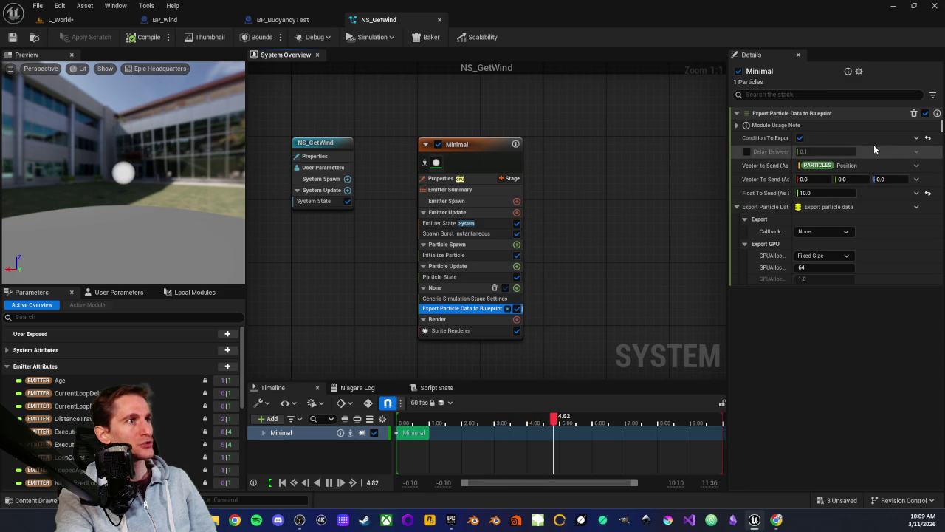
{"action": "left_click", "coordinate": [443, 181]}
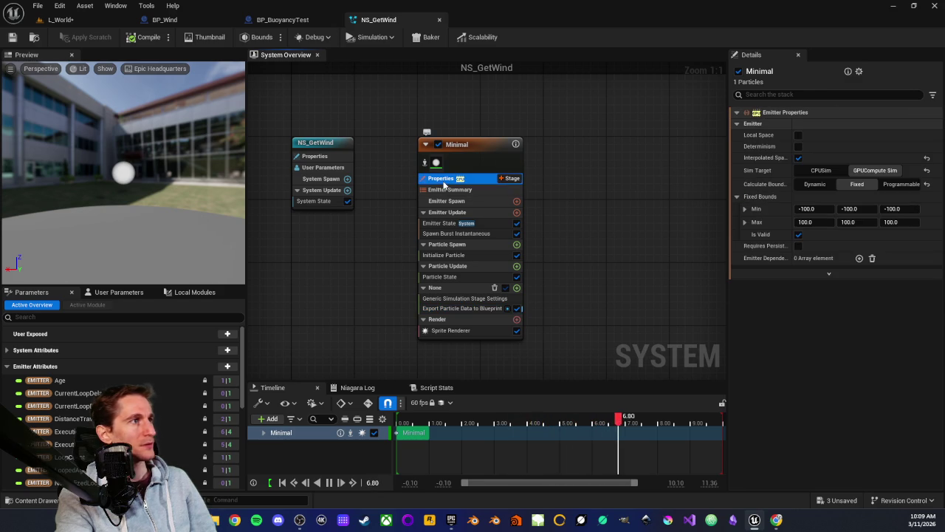
{"action": "left_click", "coordinate": [449, 255]}
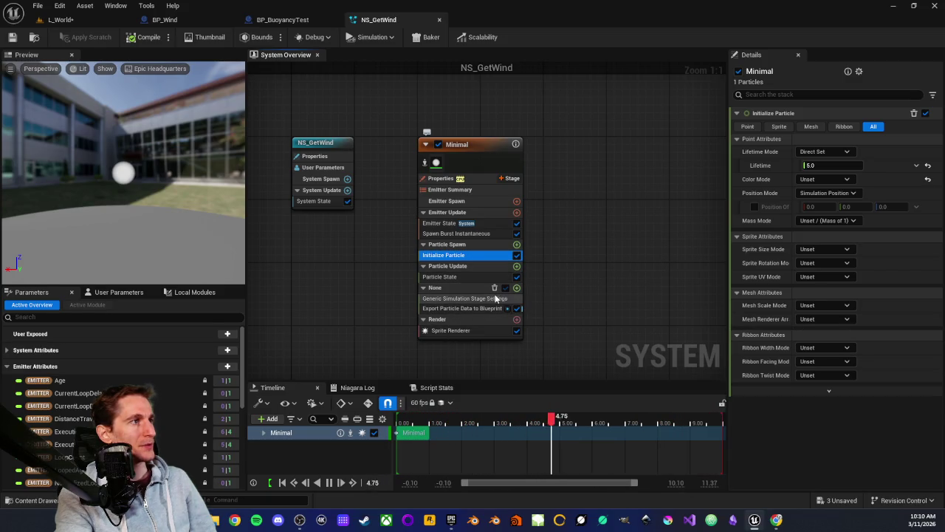
{"action": "left_click", "coordinate": [459, 308]}
{"action": "mouse_move", "coordinate": [455, 284]}
{"action": "left_mouse_down"}
{"action": "mouse_move", "coordinate": [451, 333]}
{"action": "mouse_move", "coordinate": [452, 285]}
{"action": "left_mouse_up"}
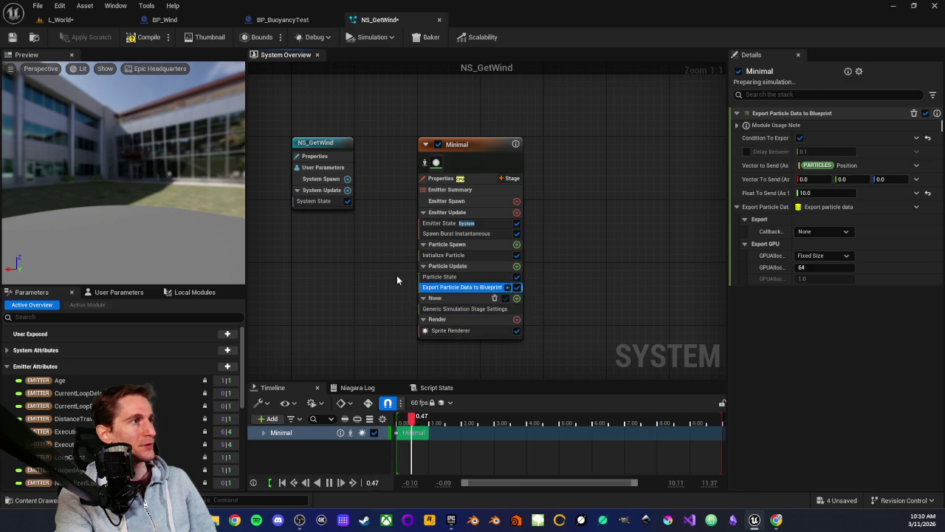
{"action": "mouse_move", "coordinate": [454, 291]}
{"action": "left_mouse_down"}
{"action": "mouse_move", "coordinate": [447, 311]}
{"action": "mouse_move", "coordinate": [458, 316]}
{"action": "mouse_move", "coordinate": [455, 307]}
{"action": "left_mouse_up"}
{"action": "left_click", "coordinate": [449, 288]}
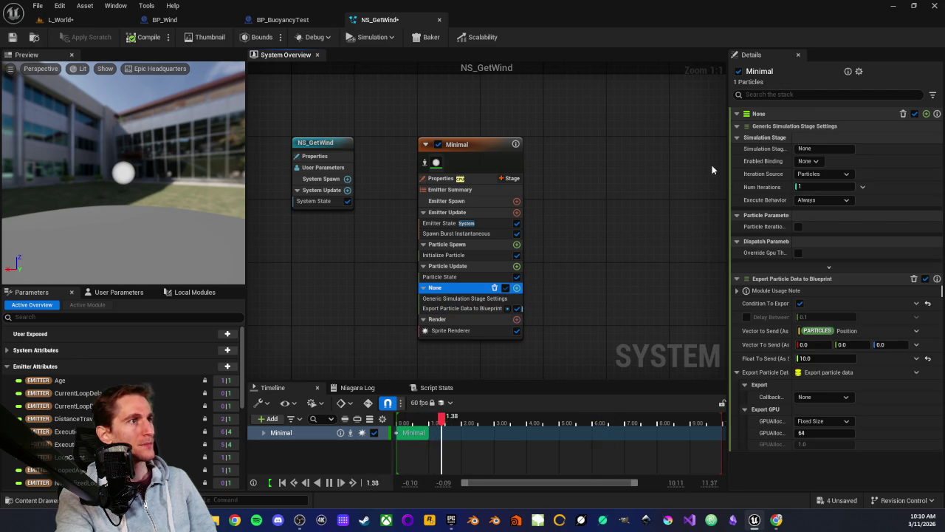
{"action": "left_click", "coordinate": [847, 175]}
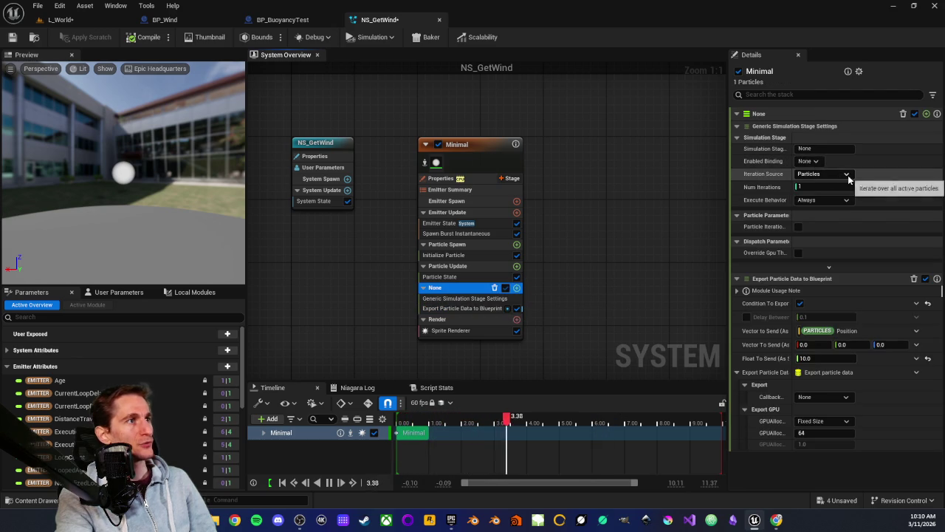
{"action": "left_click", "coordinate": [848, 175]}
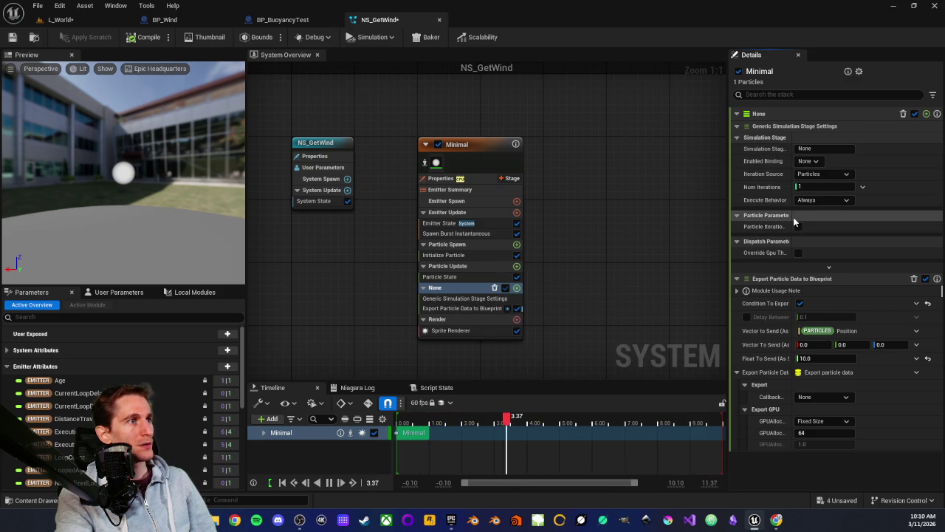
{"action": "left_click_drag", "start_coordinate": [795, 218], "coordinate": [837, 220]}
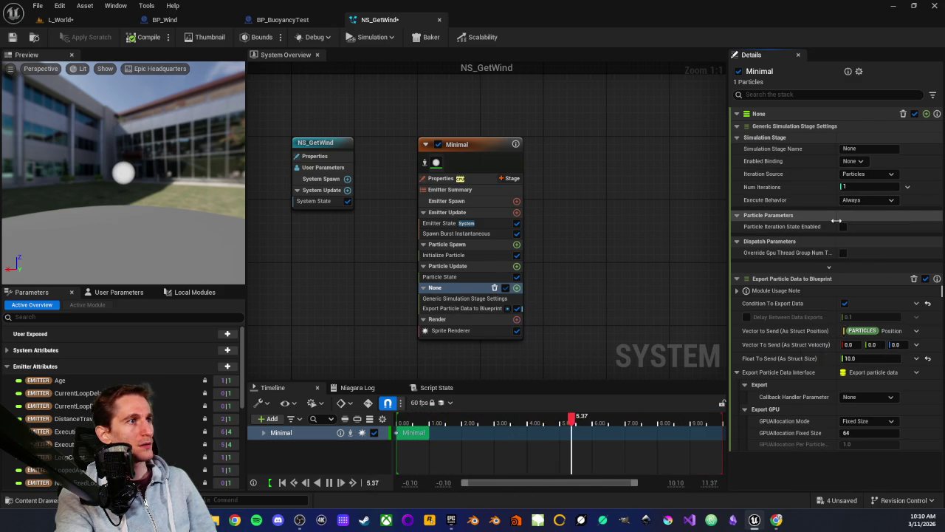
{"action": "left_click_drag", "start_coordinate": [837, 220], "coordinate": [803, 216]}
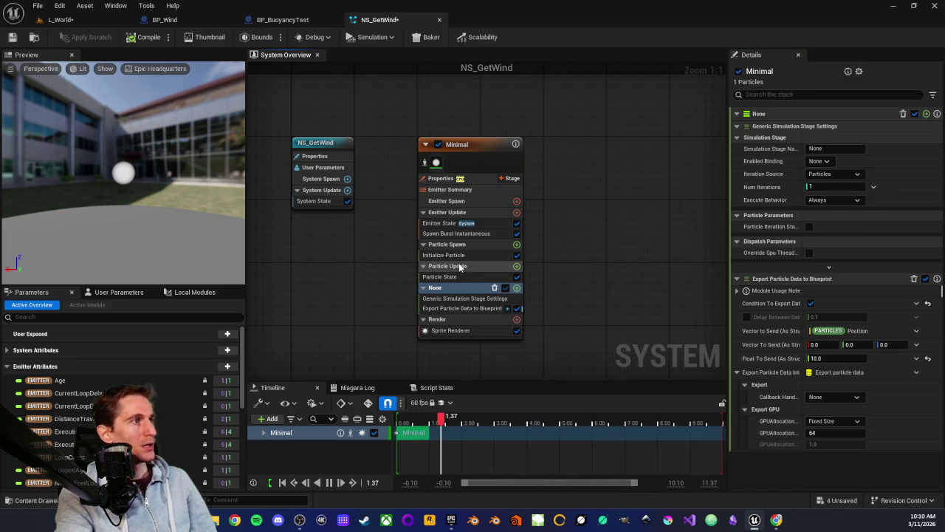
{"action": "left_click", "coordinate": [435, 277]}
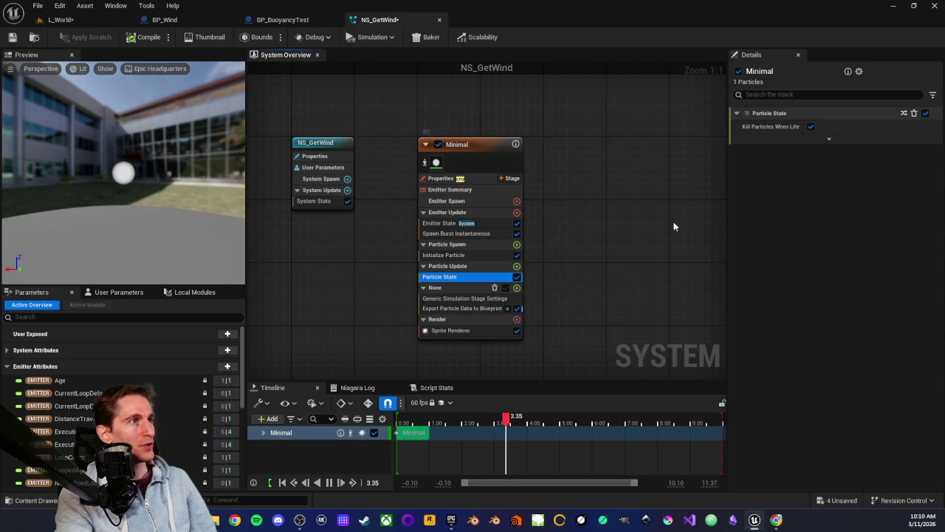
Step: Untick Kill Particles When Lifetime Has Elapsed; tick Let Infinitely Lived Particles Die When Emitter Deactivates
{"action": "left_click", "coordinate": [809, 126]}
{"action": "right_click", "coordinate": [809, 126]}
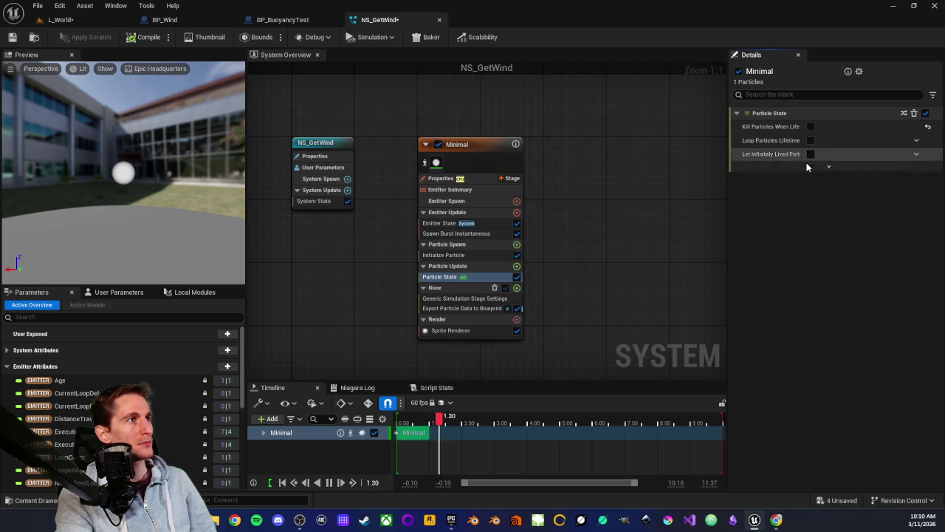
{"action": "left_click", "coordinate": [811, 153]}
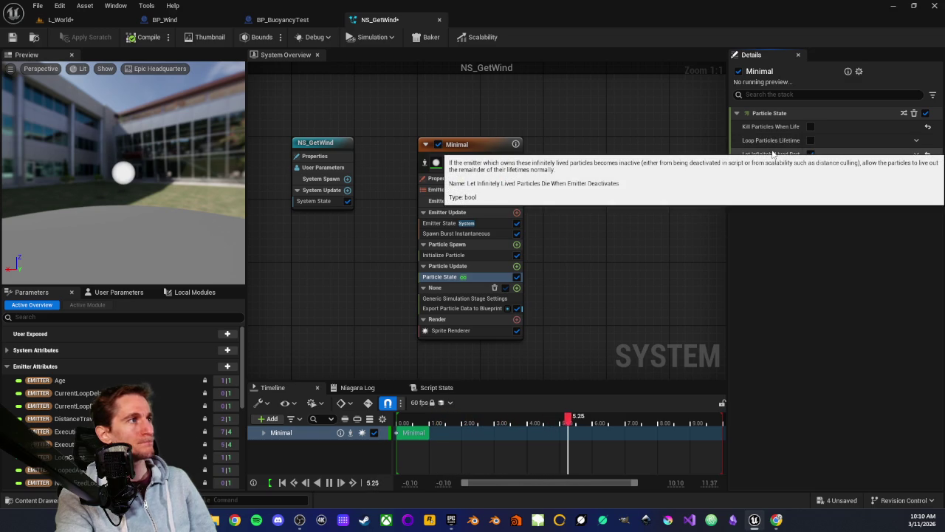
{"action": "left_click", "coordinate": [463, 255]}
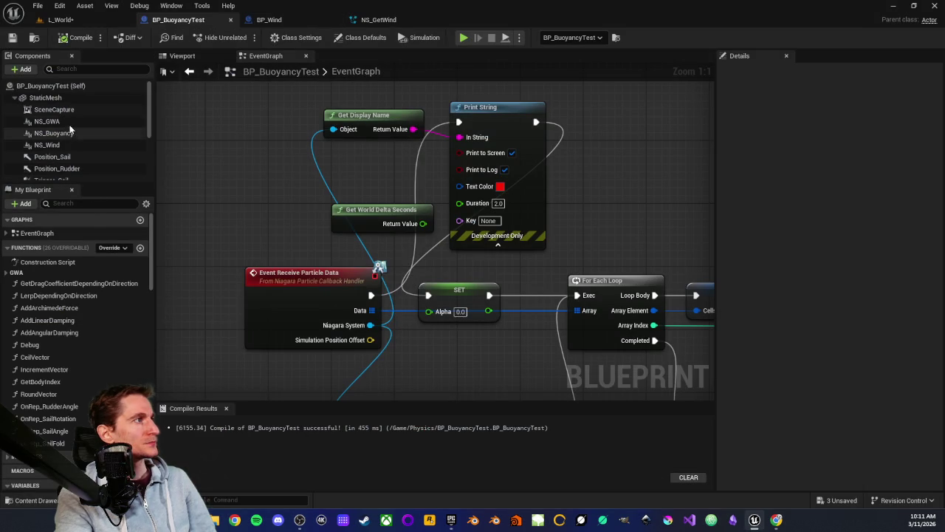
Step: Select the NS_Wind component and frame the boat in the blueprint's 3D preview
{"action": "left_click", "coordinate": [72, 122]}
{"action": "left_click", "coordinate": [72, 146]}
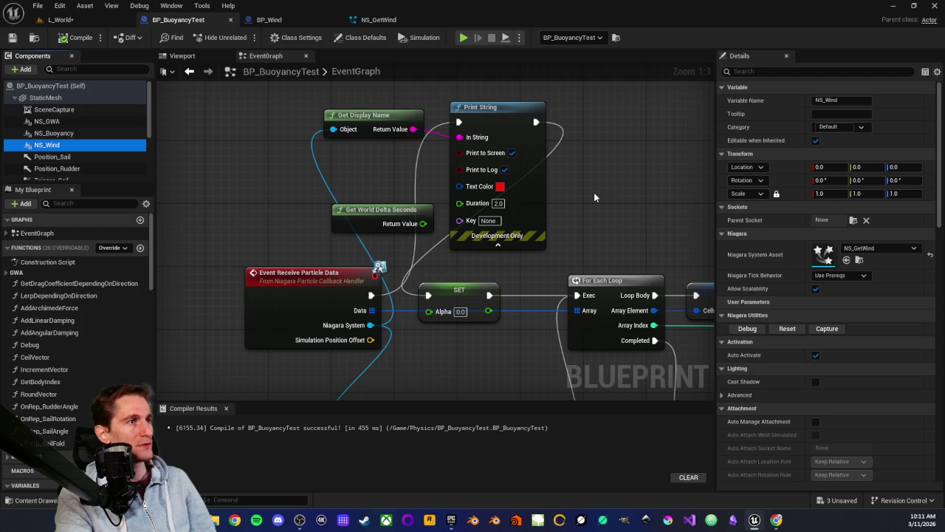
{"action": "scroll", "coordinate": [358, 177], "scroll_direction": "down", "scroll_amount": 2}
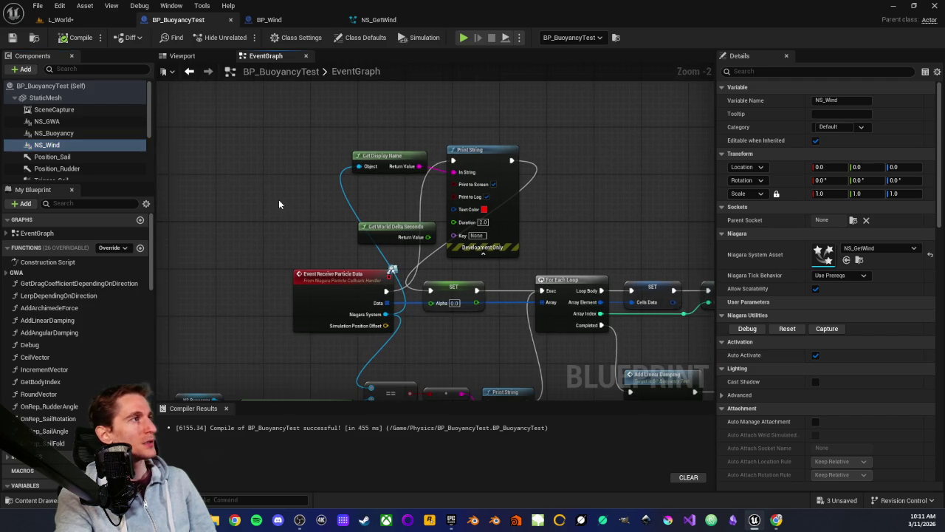
{"action": "left_click_drag", "start_coordinate": [262, 178], "coordinate": [232, 176]}
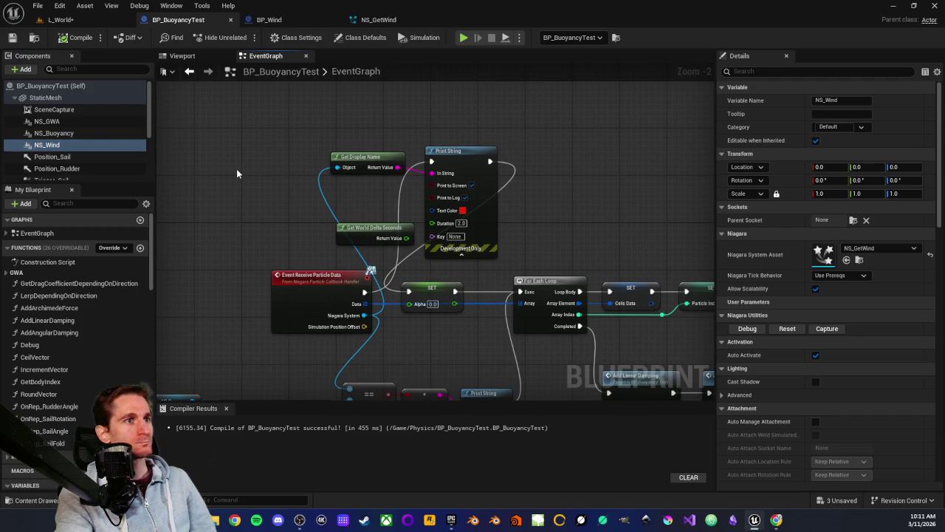
{"action": "double_click", "coordinate": [356, 71]}
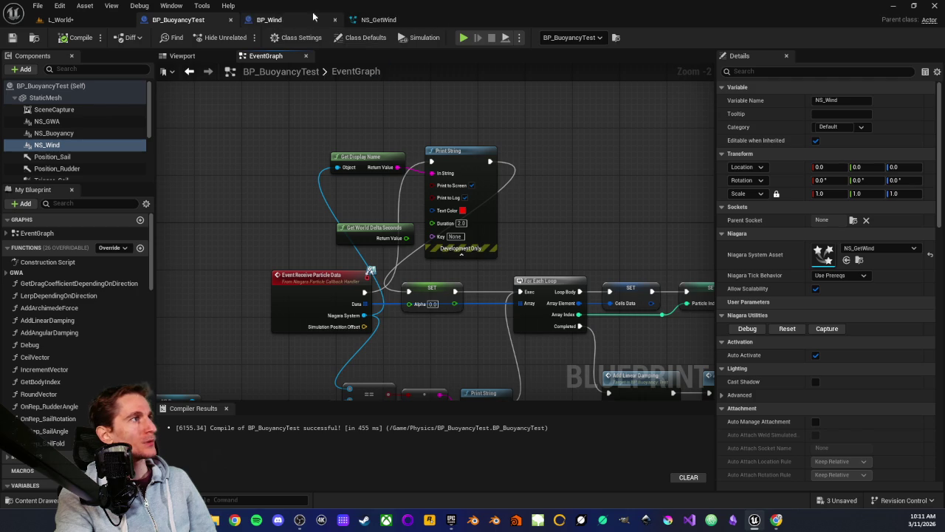
{"action": "left_click", "coordinate": [182, 55]}
{"action": "scroll", "coordinate": [330, 284], "scroll_direction": "down", "scroll_amount": 3}
{"action": "left_click_drag", "start_coordinate": [330, 283], "coordinate": [369, 251]}
{"action": "left_click_drag", "start_coordinate": [391, 222], "coordinate": [390, 257]}
{"action": "scroll", "coordinate": [426, 270], "scroll_direction": "up", "scroll_amount": 5}
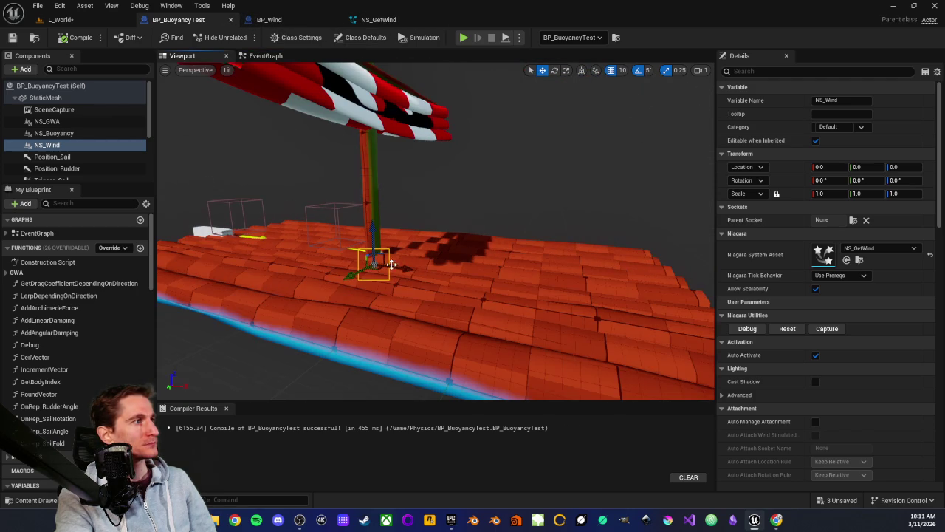
Step: Raise NS_Wind to Z 60, shift it to about X -170, and return to L_World
{"action": "left_click_drag", "start_coordinate": [373, 226], "coordinate": [381, 187]}
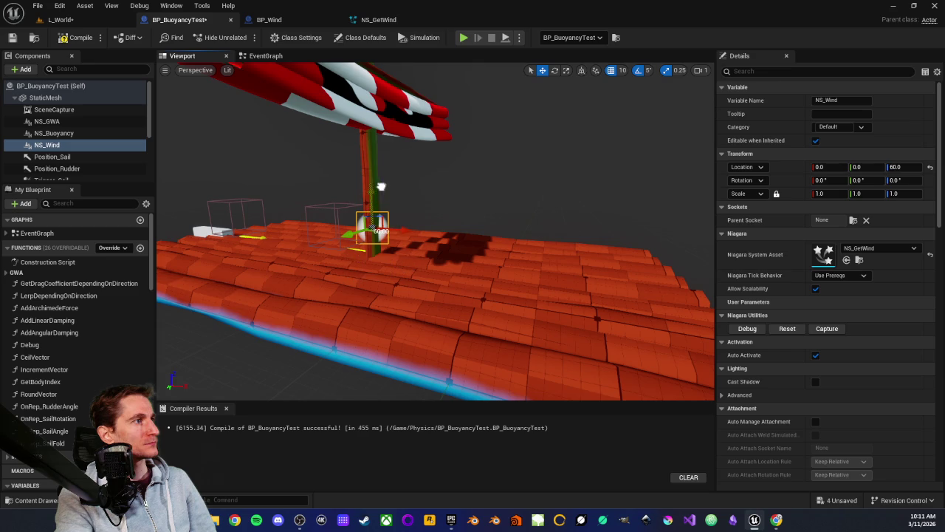
{"action": "mouse_move", "coordinate": [402, 227]}
{"action": "left_mouse_down"}
{"action": "mouse_move", "coordinate": [471, 229]}
{"action": "mouse_move", "coordinate": [311, 214]}
{"action": "left_mouse_up"}
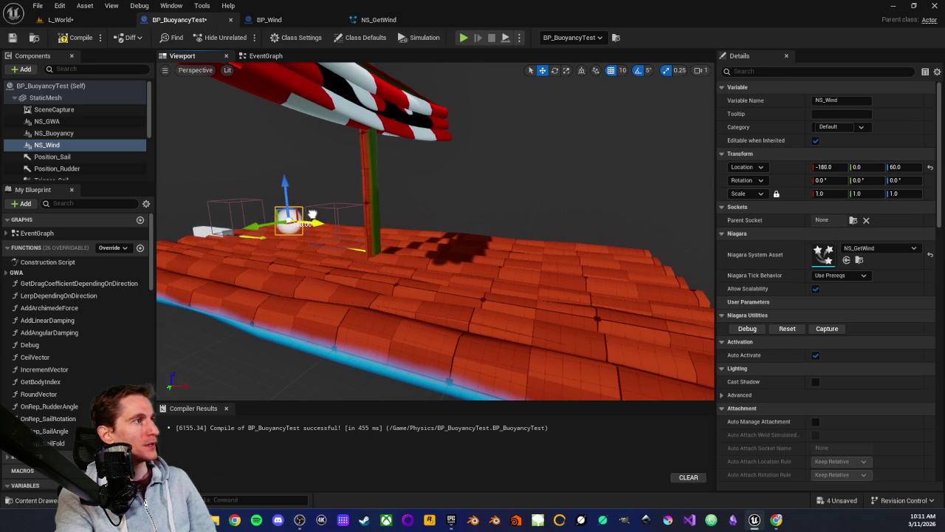
{"action": "left_click_drag", "start_coordinate": [369, 234], "coordinate": [399, 235]}
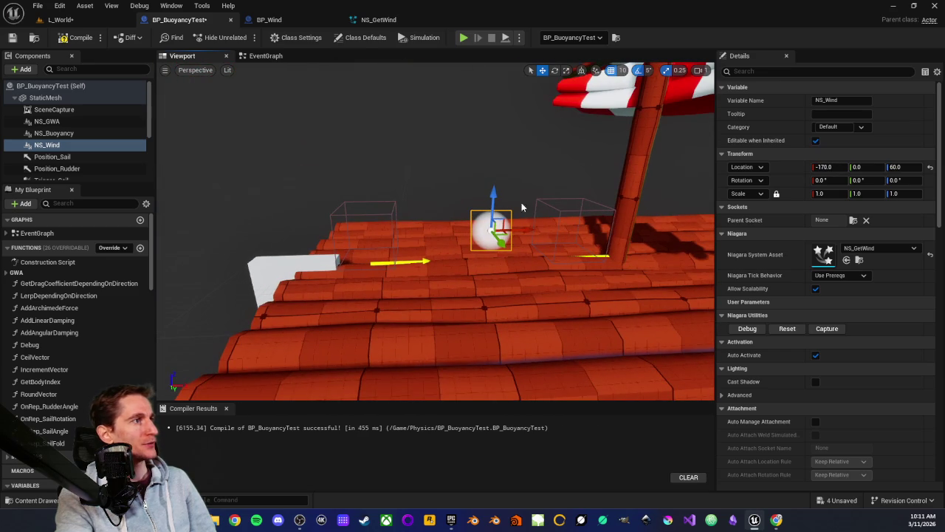
{"action": "left_click", "coordinate": [61, 19]}
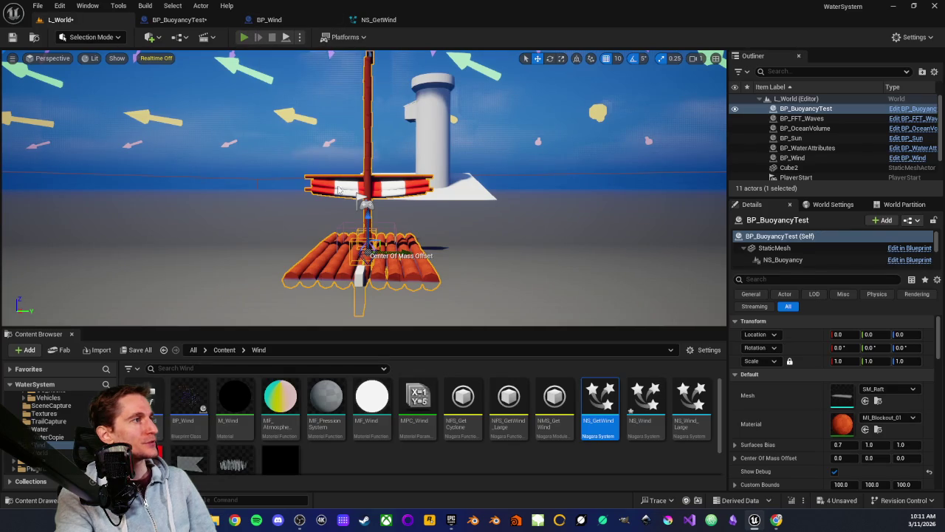
Step: Play-test the raft with wind, frame the raft, and glance at BP_BuoyancyTest
{"action": "key", "text": "alt+p"}
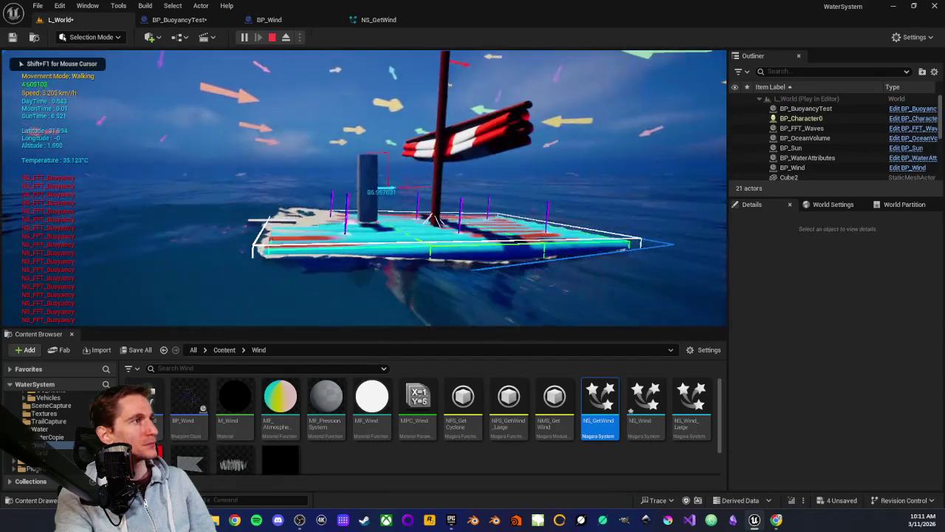
{"action": "key", "text": "Escape"}
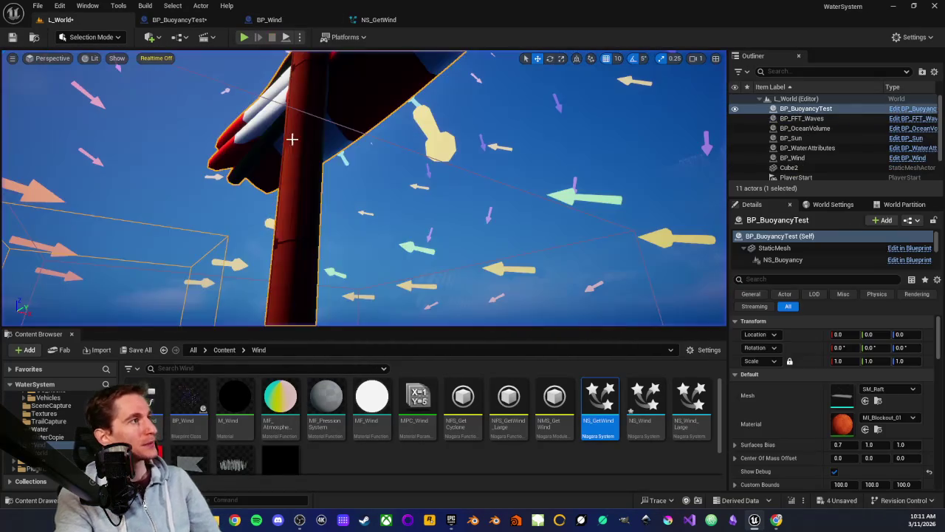
{"action": "key", "text": "f"}
{"action": "left_click", "coordinate": [211, 21]}
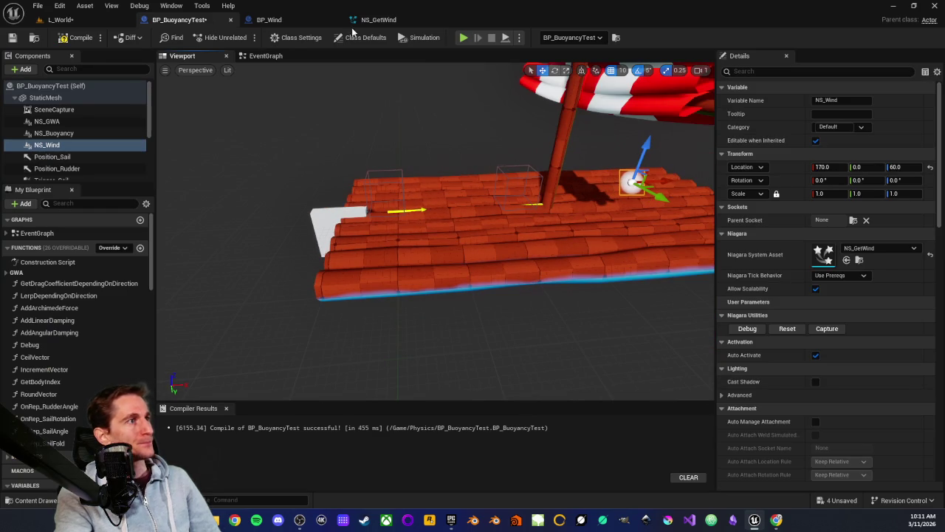
{"action": "left_click", "coordinate": [92, 21]}
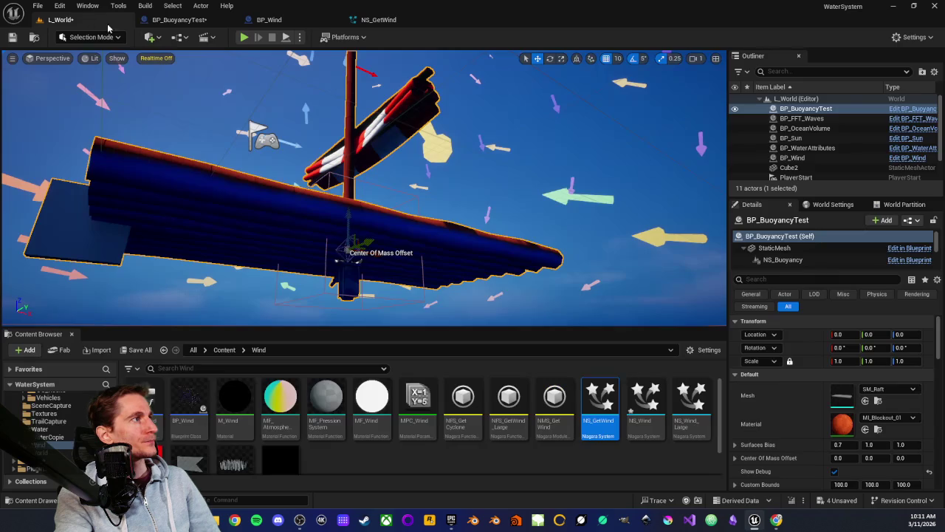
Step: Run a second play test, then go back to BP_BuoyancyTest
{"action": "left_click", "coordinate": [243, 38]}
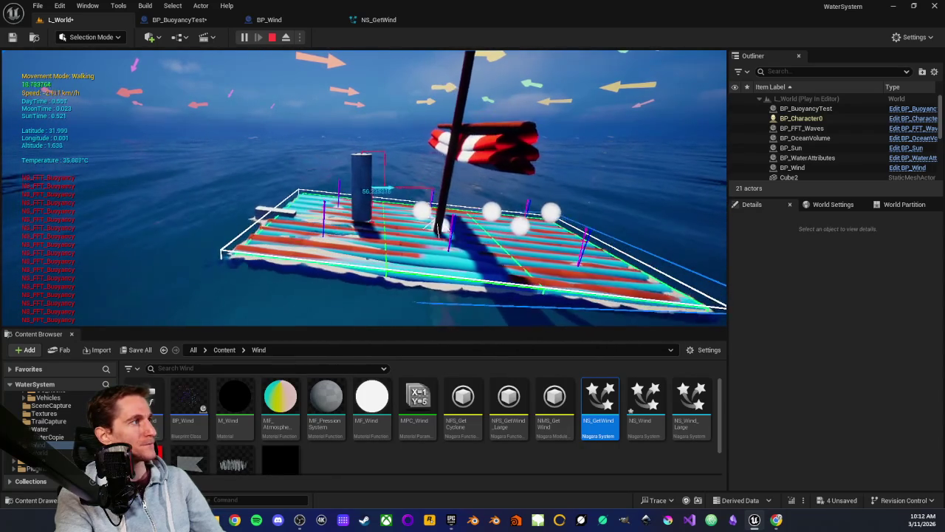
{"action": "key", "text": "Escape"}
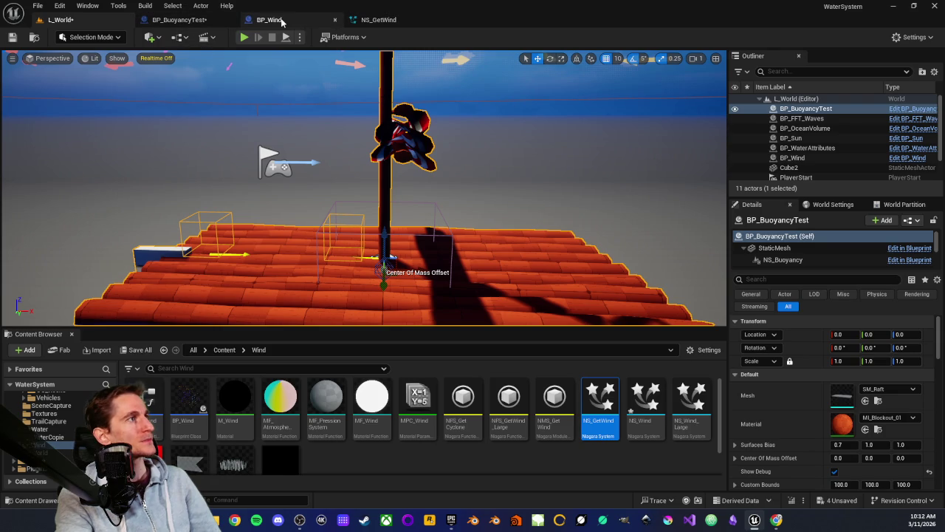
{"action": "left_click", "coordinate": [180, 20]}
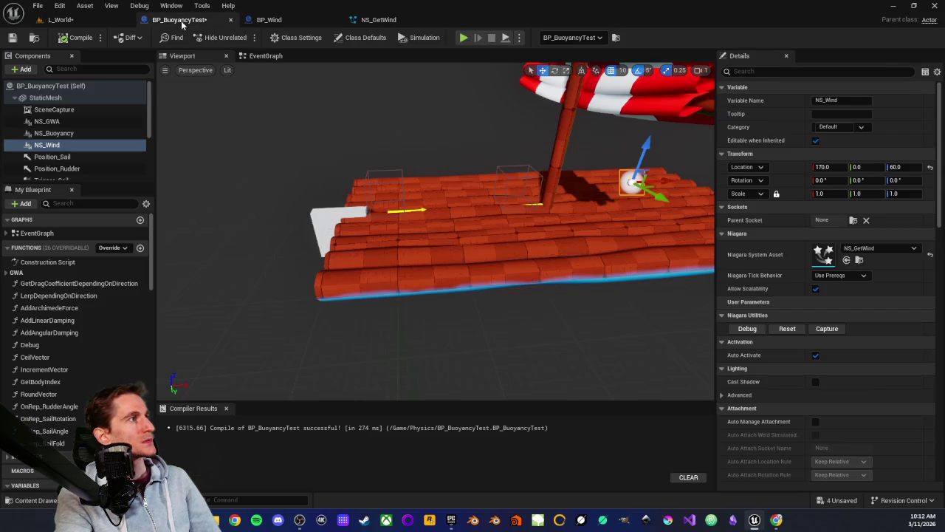
Step: Re-enable Kill Particles When Lifetime Has Elapsed in NS_GetWind's Particle State, then return to BP_BuoyancyTest
{"action": "left_click", "coordinate": [379, 20]}
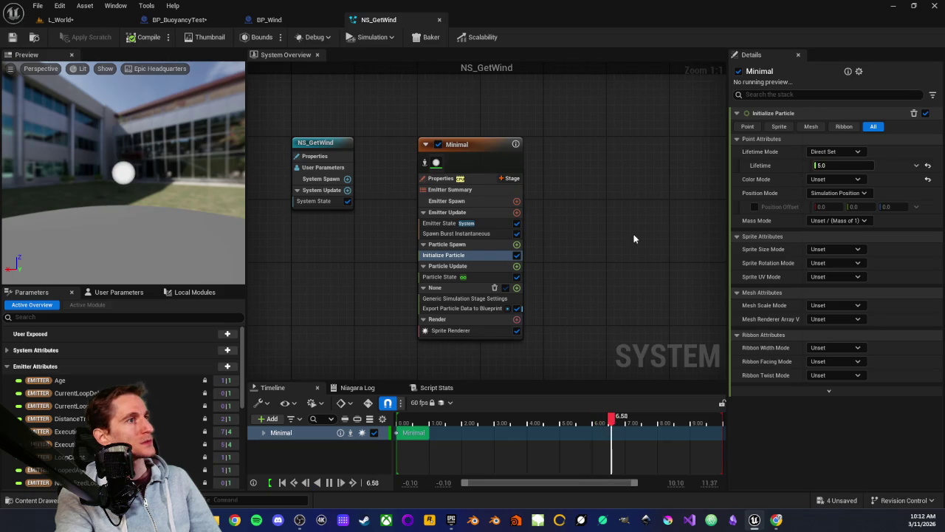
{"action": "left_click", "coordinate": [480, 276]}
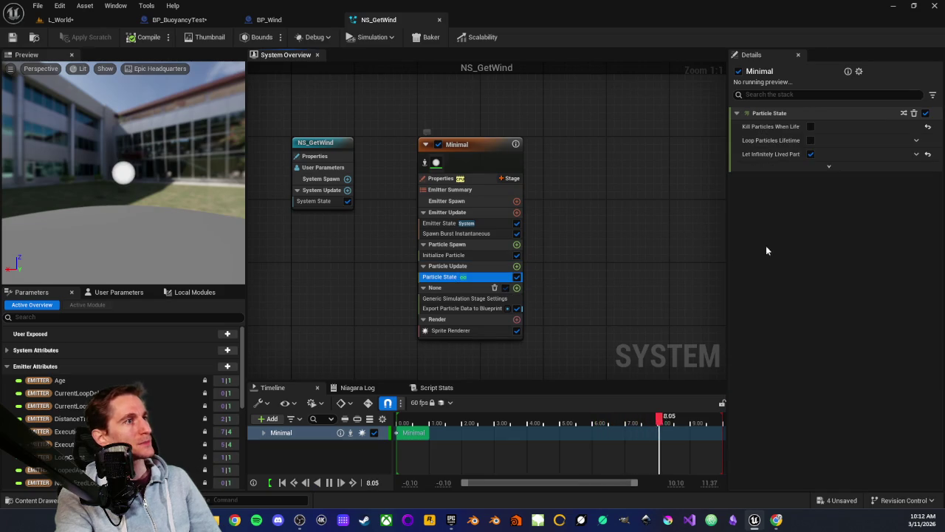
{"action": "left_click", "coordinate": [811, 126]}
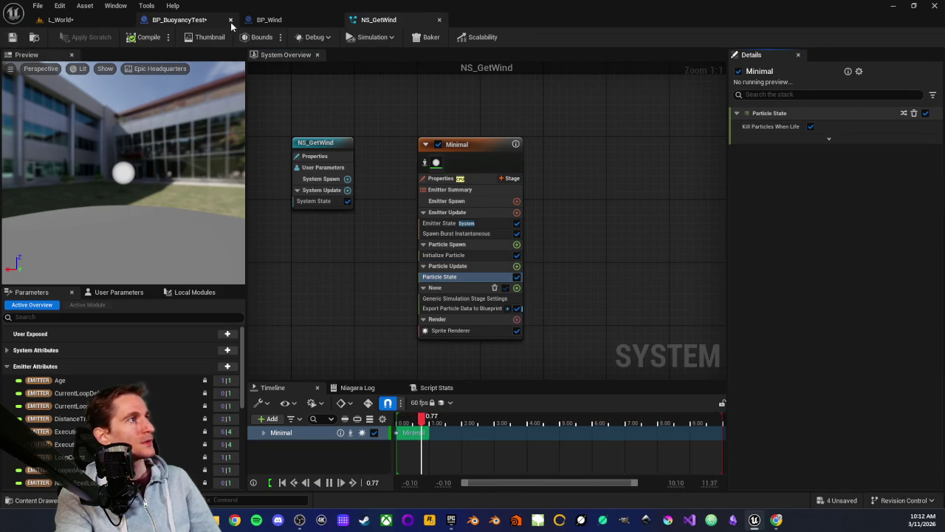
{"action": "left_click", "coordinate": [196, 22]}
{"action": "left_click_drag", "start_coordinate": [533, 270], "coordinate": [503, 163]}
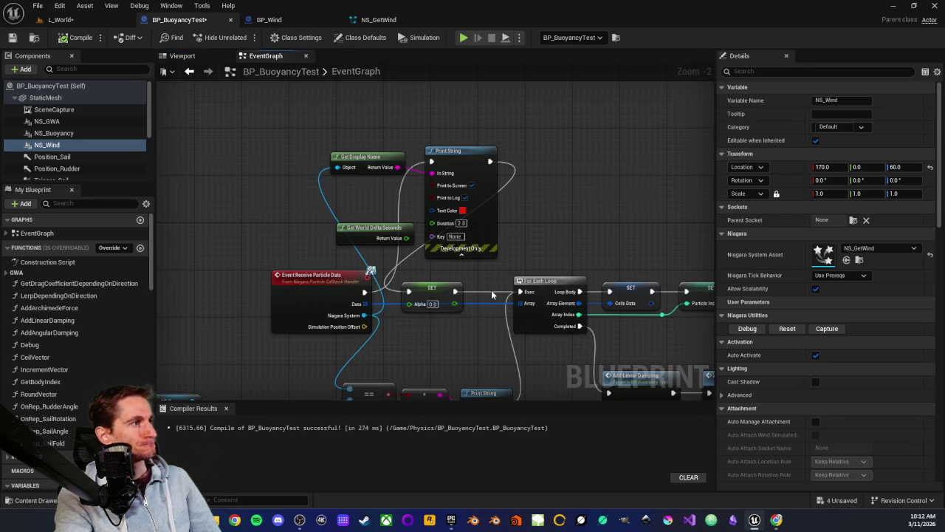
Step: Read the Niagara System pin tooltip on Event Receive Particle Data, then return to L_World
{"action": "scroll", "coordinate": [384, 265], "scroll_direction": "up", "scroll_amount": 2}
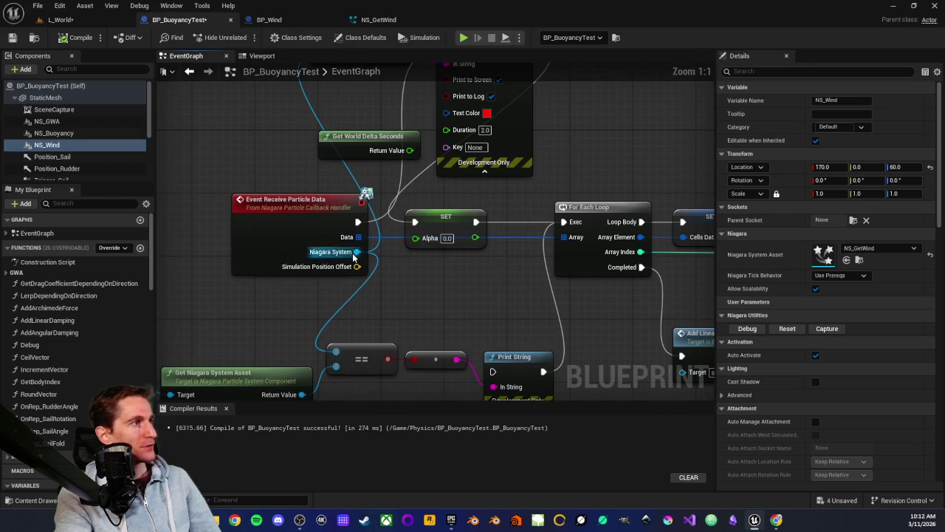
{"action": "mouse_move", "coordinate": [358, 251]}
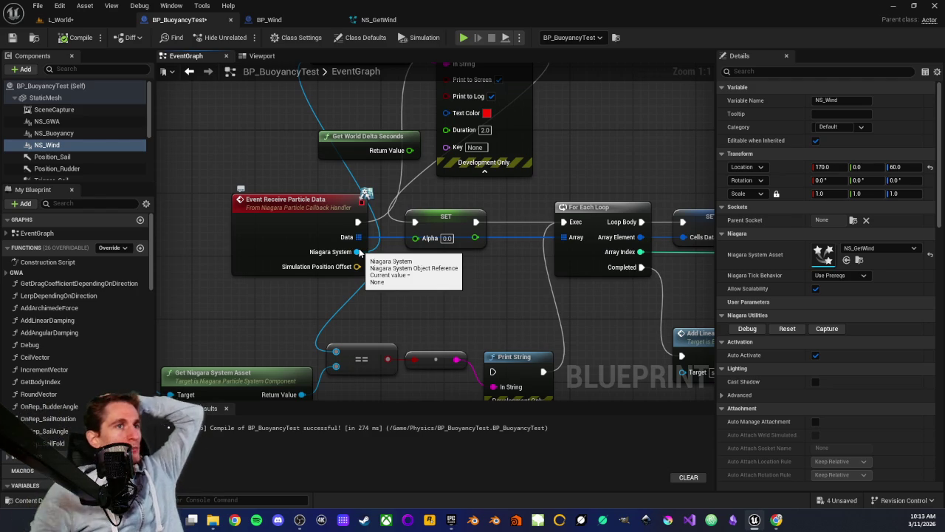
{"action": "left_click", "coordinate": [62, 19]}
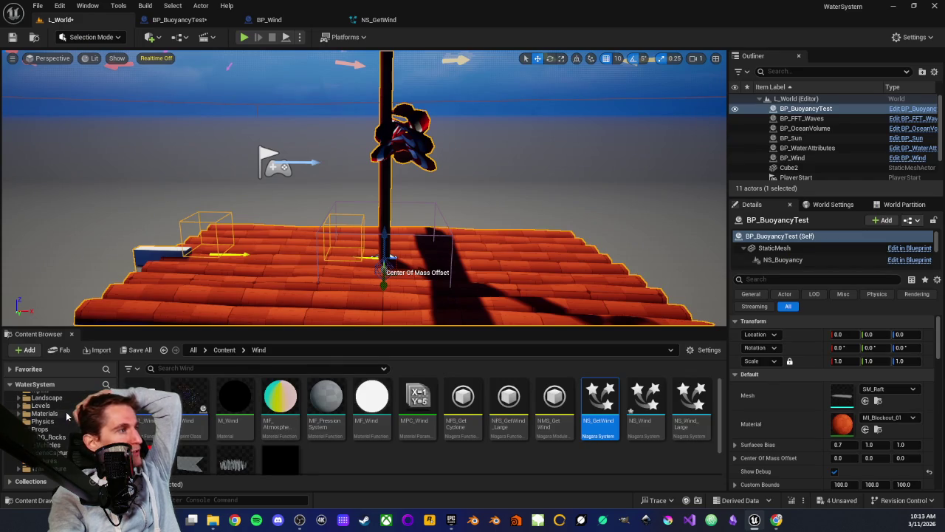
Step: Browse the Content Browser to Water > Waves > FFT > Niagara
{"action": "scroll", "coordinate": [67, 417], "scroll_direction": "down", "scroll_amount": 1}
{"action": "left_click", "coordinate": [41, 429]}
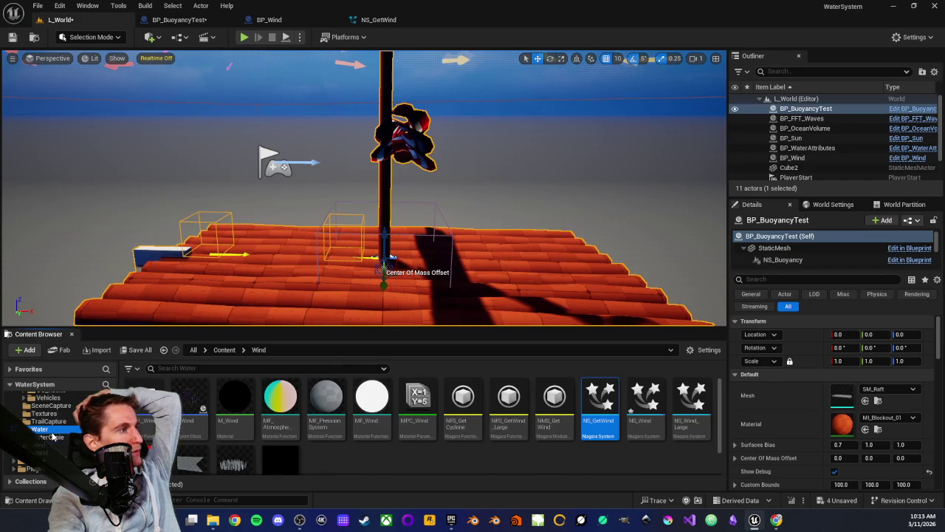
{"action": "left_click", "coordinate": [319, 407]}
{"action": "double_click", "coordinate": [319, 402]}
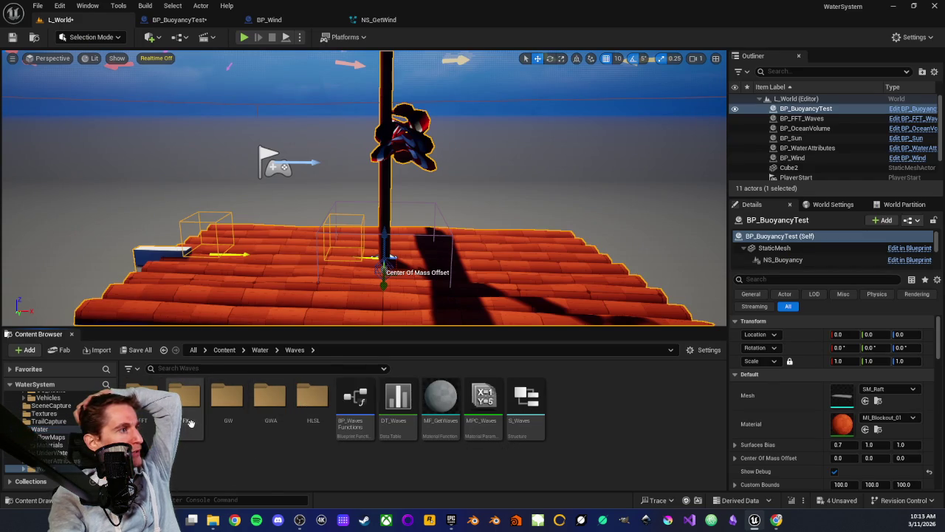
{"action": "double_click", "coordinate": [141, 399]}
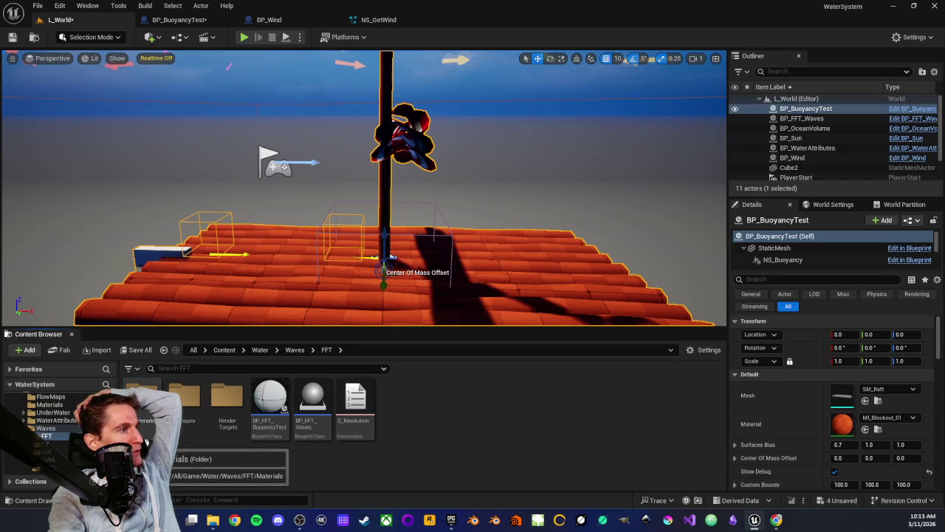
{"action": "double_click", "coordinate": [184, 398]}
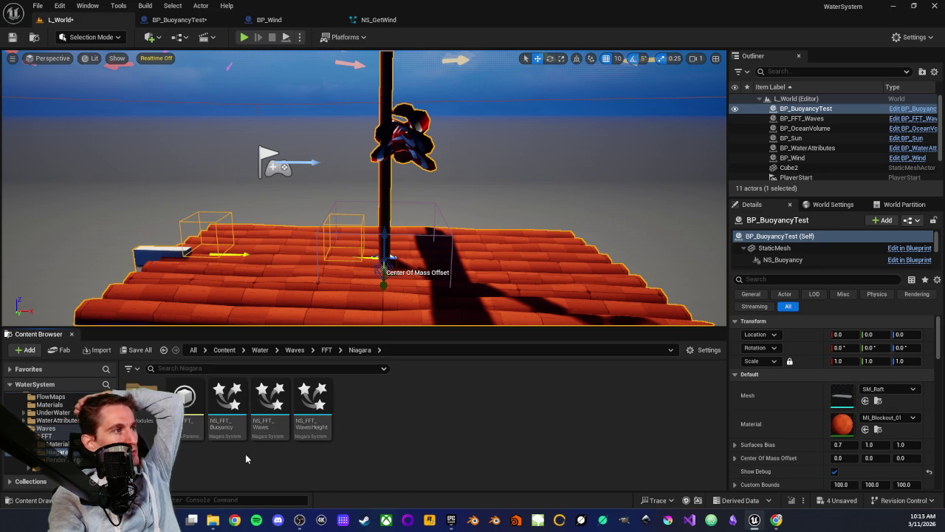
Step: Compare NS_FFT_Waves, NS_FFT_Buoyancy and NS_FFT_WavesHeight, then open NS_FFT_Buoyancy
{"action": "left_click", "coordinate": [270, 415]}
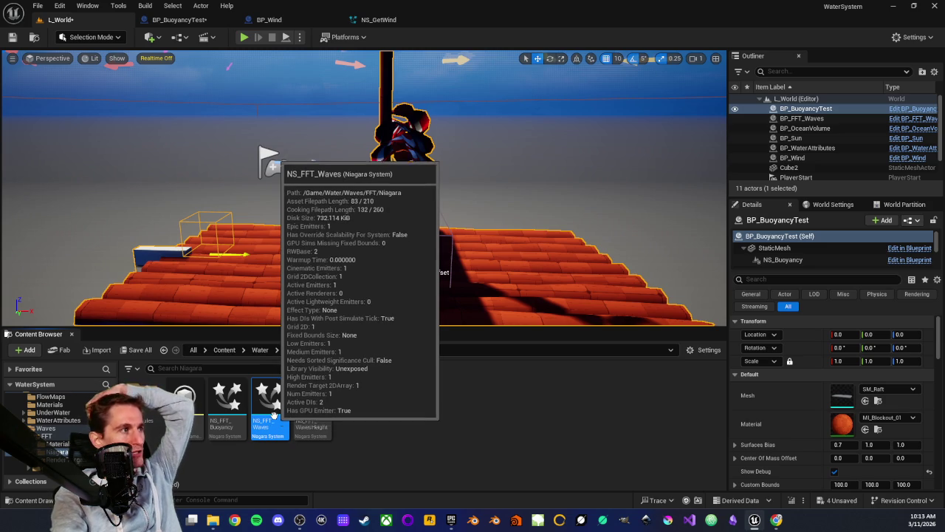
{"action": "left_click", "coordinate": [224, 410]}
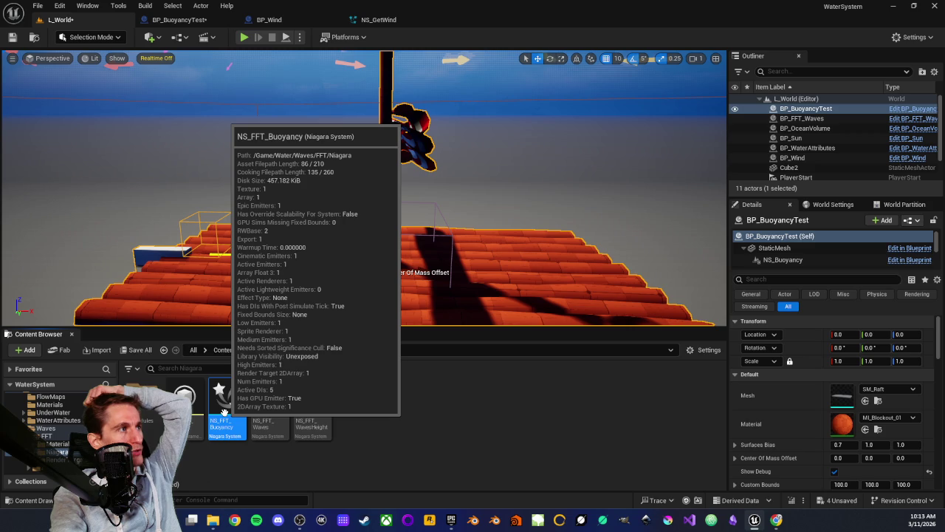
{"action": "left_click", "coordinate": [314, 422]}
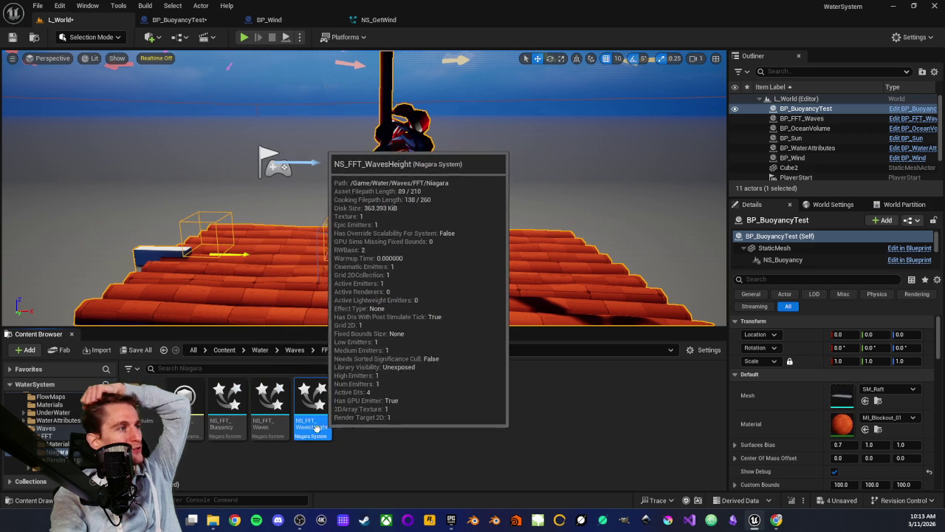
{"action": "left_click", "coordinate": [225, 421]}
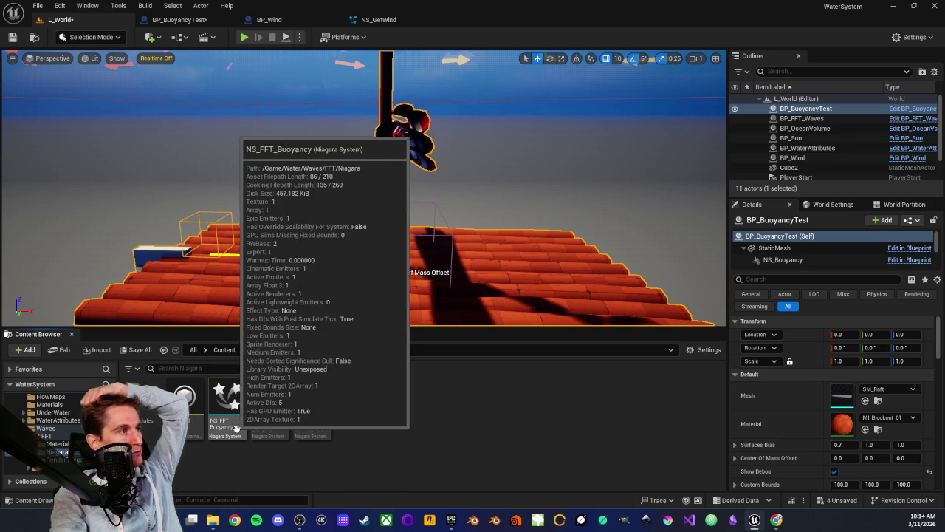
{"action": "double_click", "coordinate": [229, 425]}
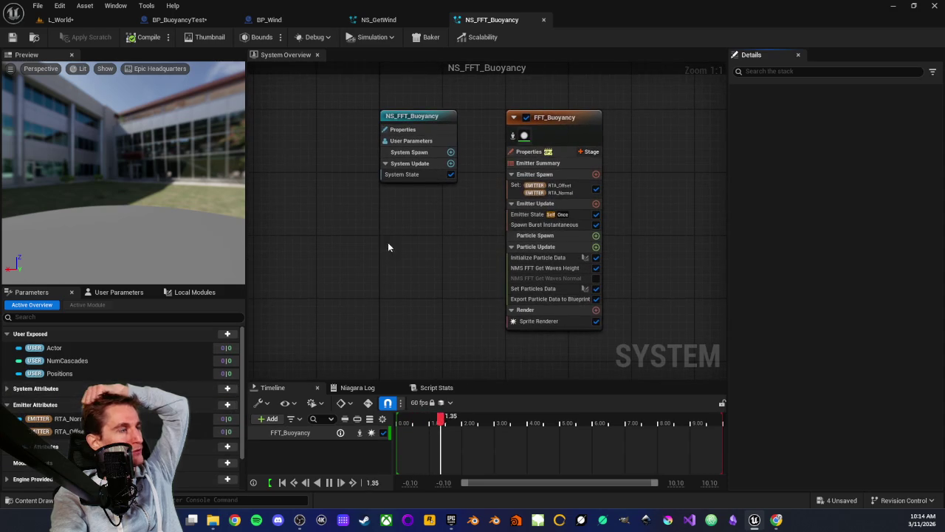
Step: Inspect the FFT_Buoyancy emitter's properties, deselect it, and switch to NS_GetWind
{"action": "left_click_drag", "start_coordinate": [405, 239], "coordinate": [371, 256]}
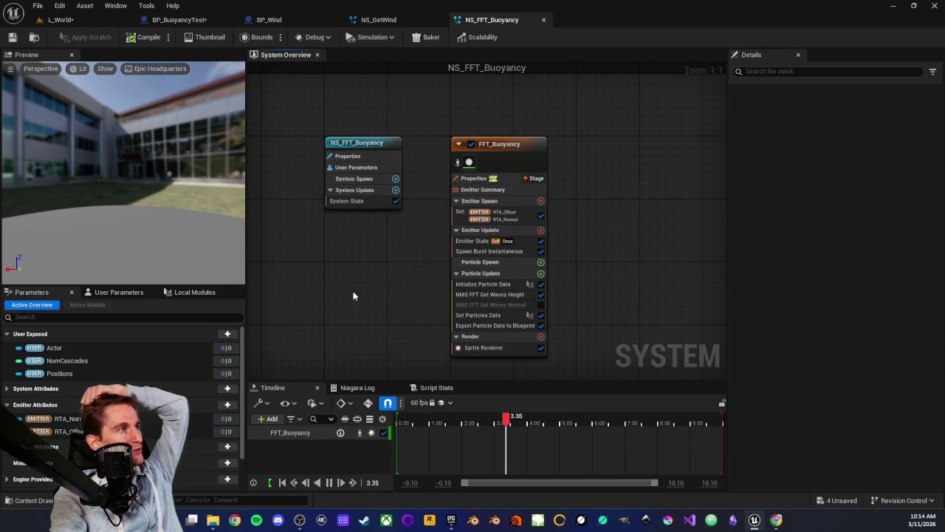
{"action": "left_click", "coordinate": [514, 135]}
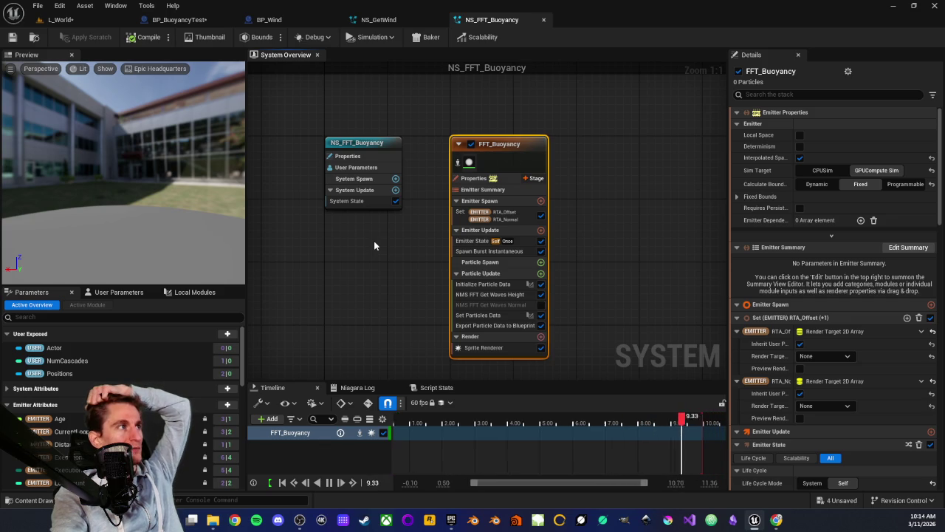
{"action": "left_click_drag", "start_coordinate": [662, 129], "coordinate": [480, 158]}
{"action": "scroll", "coordinate": [480, 158], "scroll_direction": "down", "scroll_amount": 1}
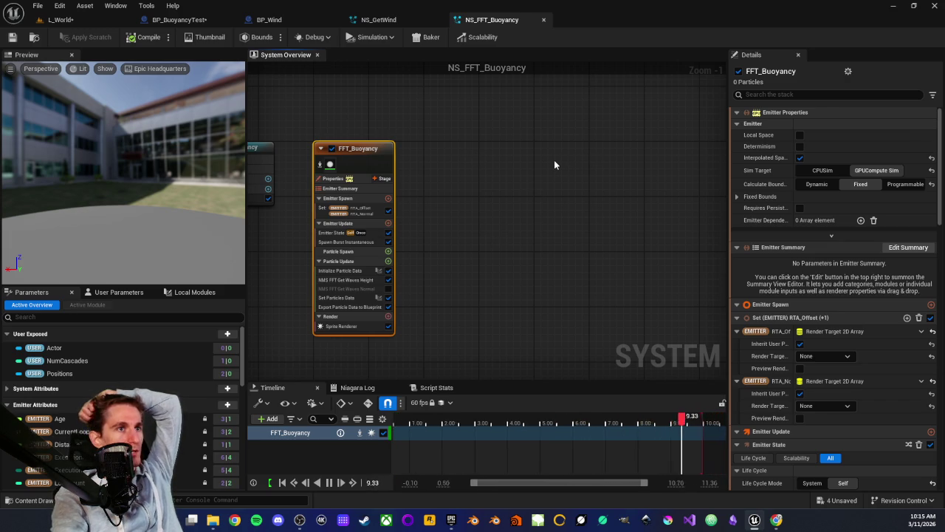
{"action": "scroll", "coordinate": [486, 211], "scroll_direction": "up", "scroll_amount": 1}
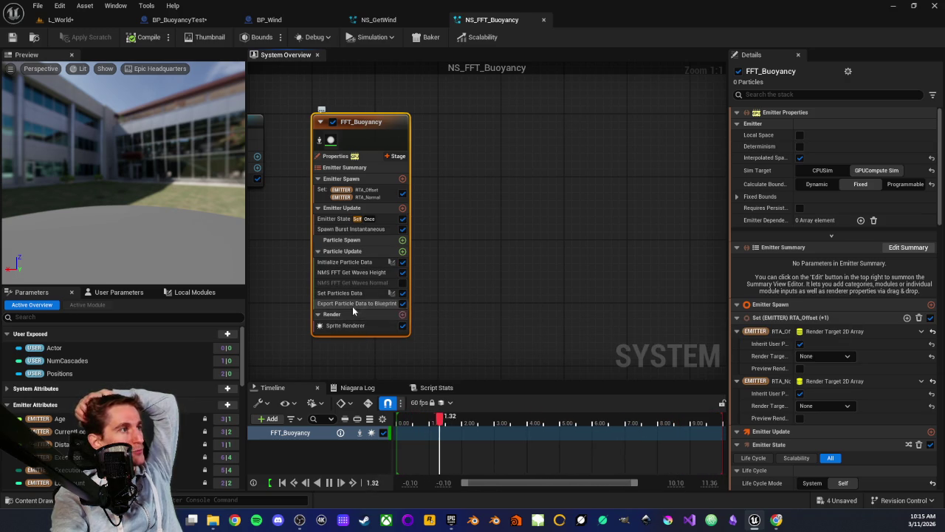
{"action": "left_click_drag", "start_coordinate": [313, 139], "coordinate": [375, 157]}
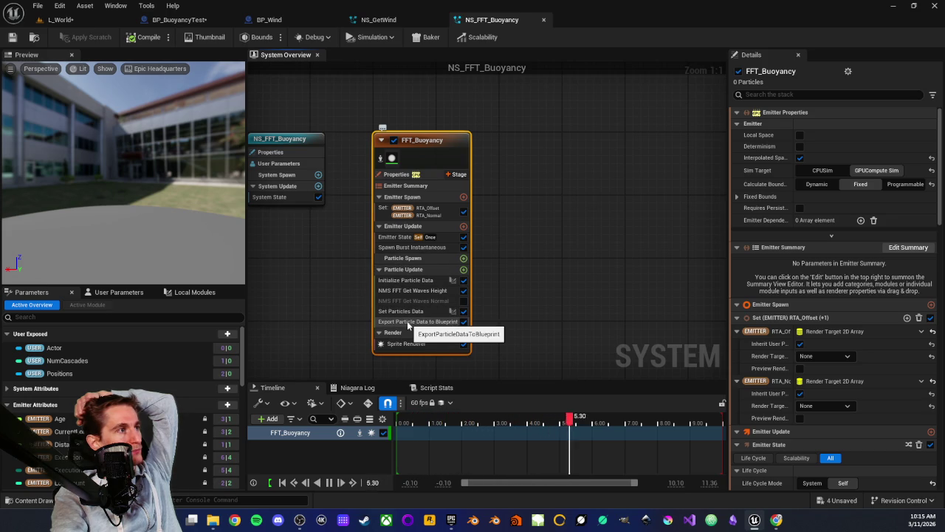
{"action": "left_click", "coordinate": [274, 260]}
{"action": "left_click", "coordinate": [378, 19]}
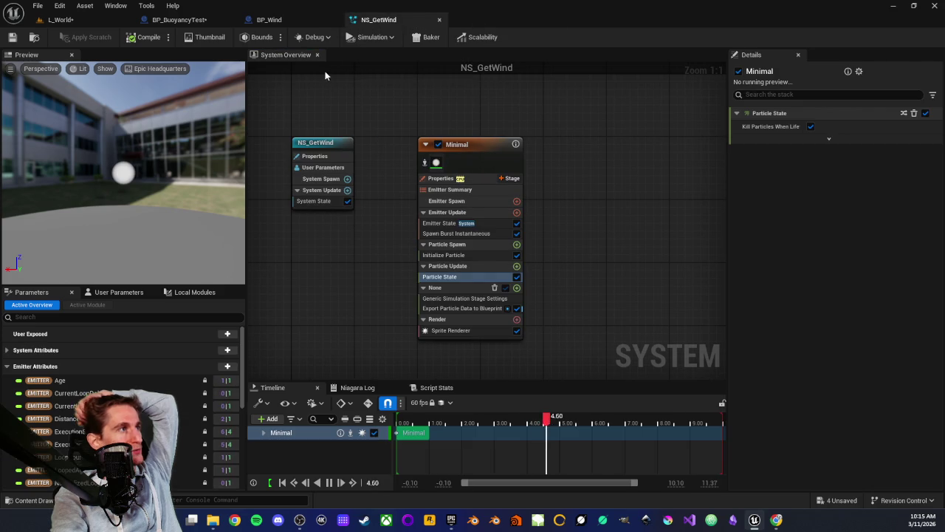
Step: Move Export Particle Data to Blueprint under Particle Update, disable the empty stage, and playtest the raft
{"action": "left_click_drag", "start_coordinate": [454, 306], "coordinate": [452, 281]}
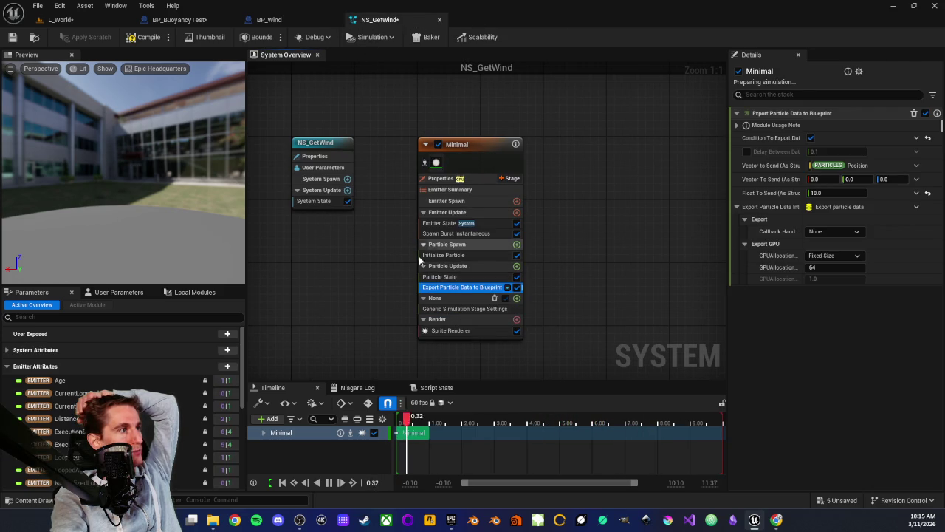
{"action": "left_click", "coordinate": [505, 298]}
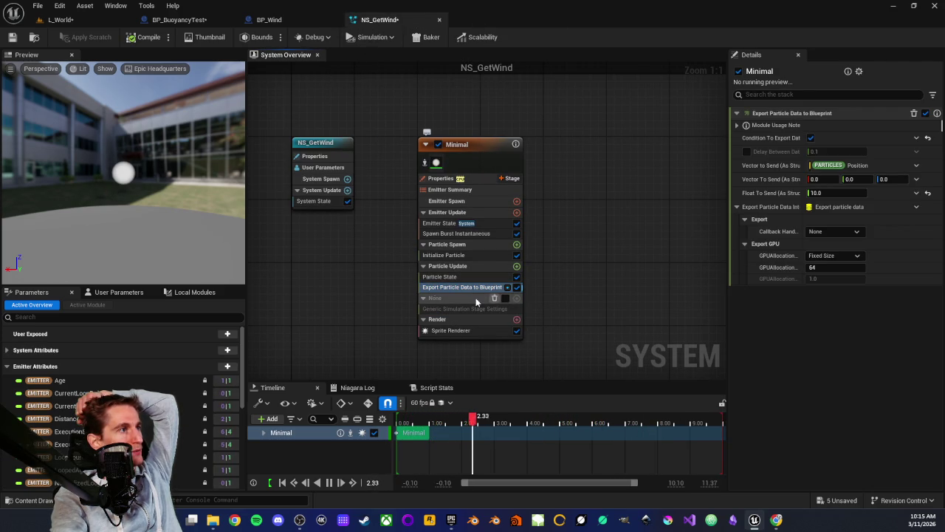
{"action": "left_click", "coordinate": [91, 20]}
{"action": "left_click", "coordinate": [244, 37]}
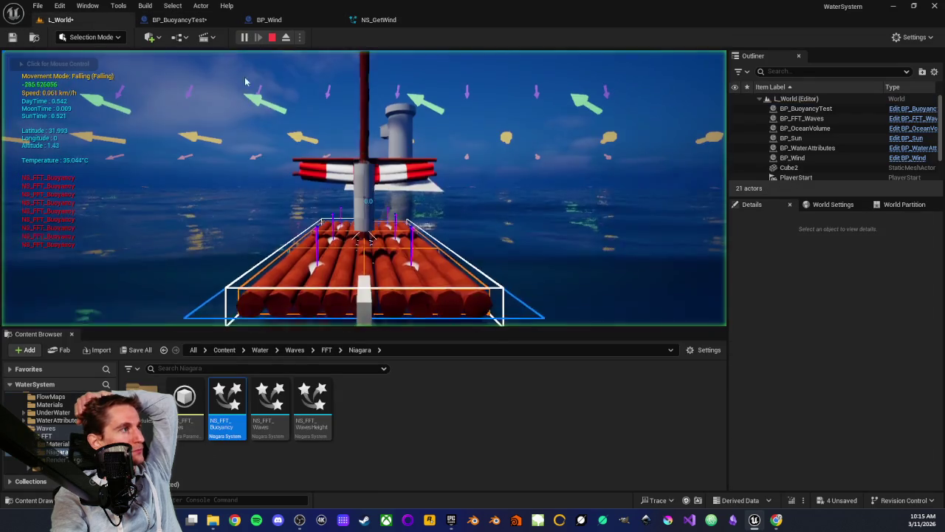
{"action": "left_click", "coordinate": [302, 174]}
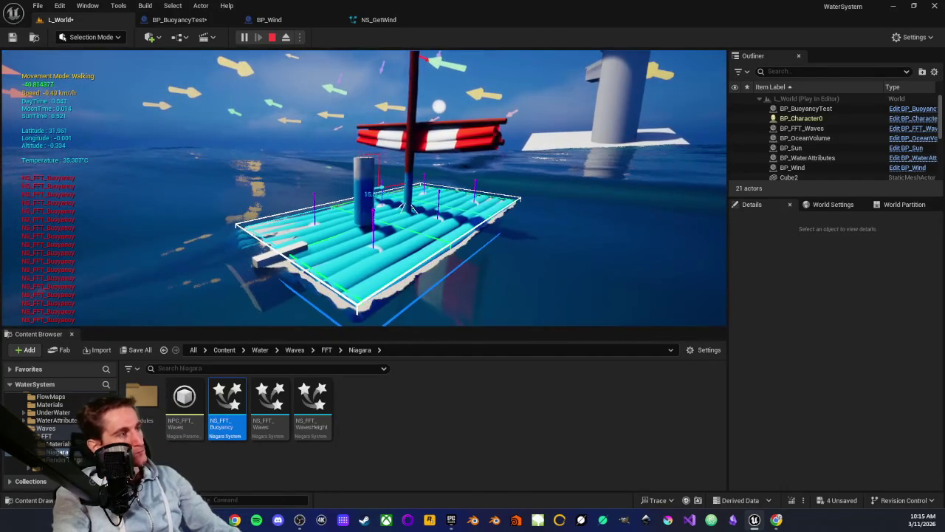
{"action": "key", "text": "Escape"}
{"action": "left_click", "coordinate": [198, 21]}
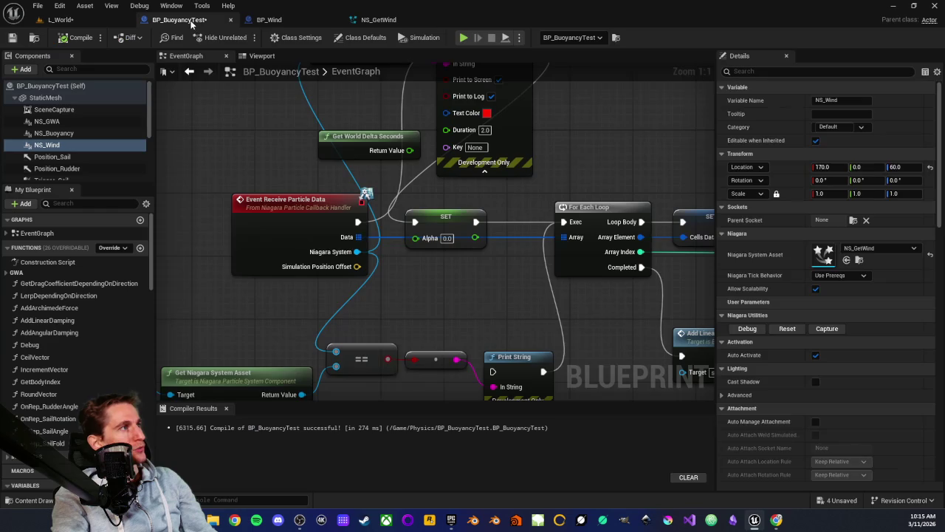
Step: Uncheck Auto Activate on the NS_Buoyancy component, then run a quick playtest of L_World
{"action": "left_click", "coordinate": [63, 133]}
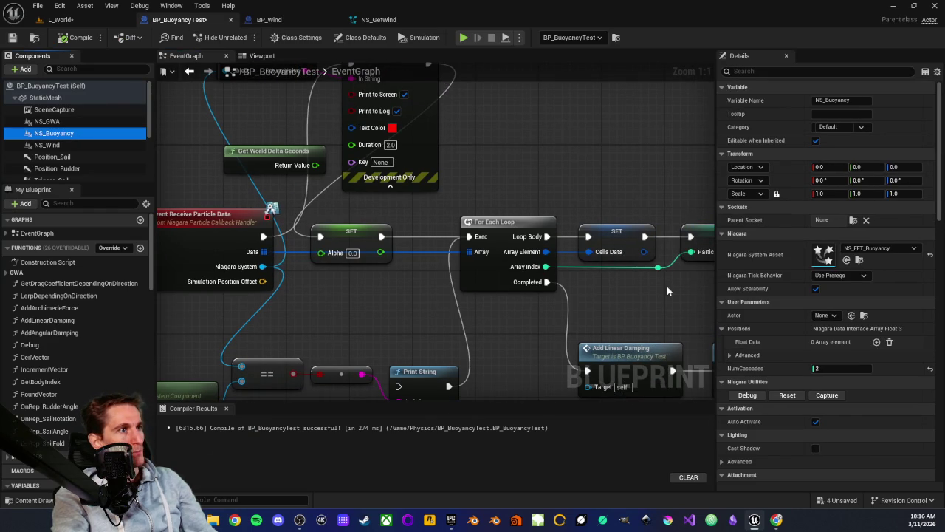
{"action": "left_click", "coordinate": [815, 421]}
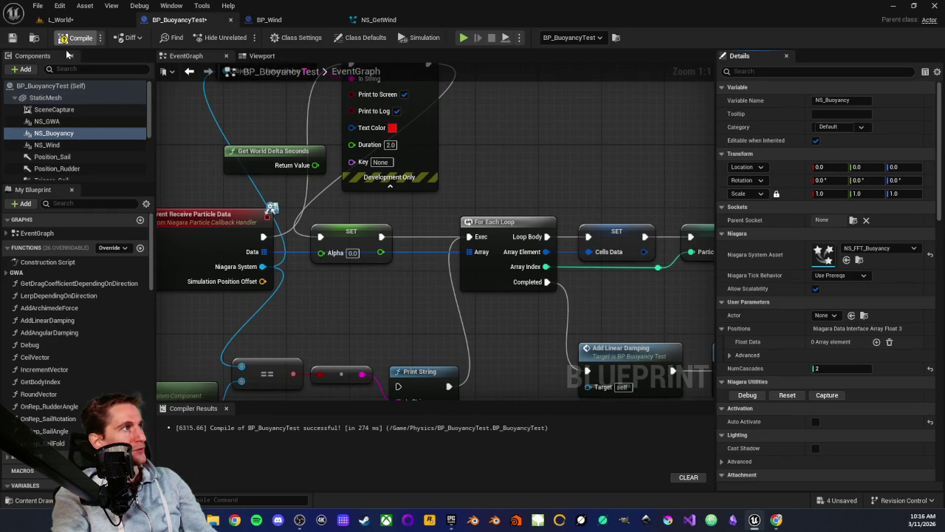
{"action": "left_click", "coordinate": [60, 20]}
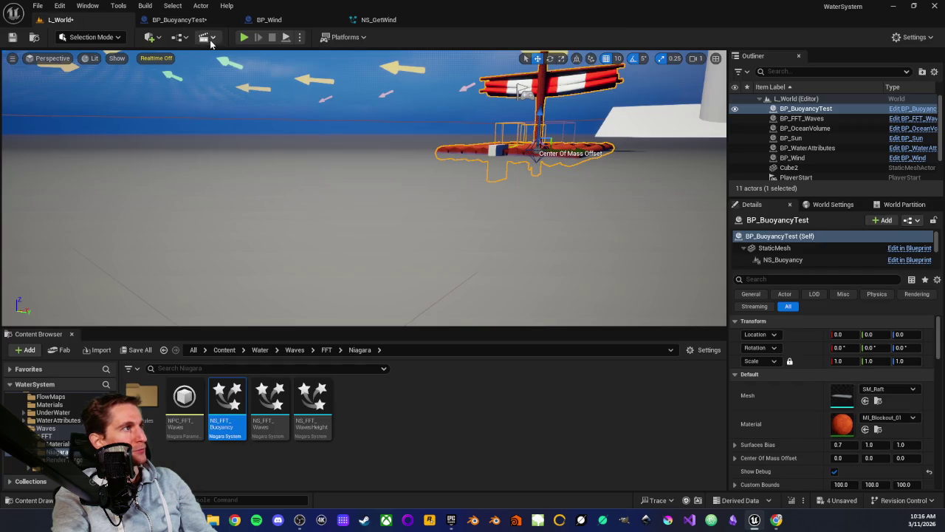
{"action": "left_click", "coordinate": [244, 37]}
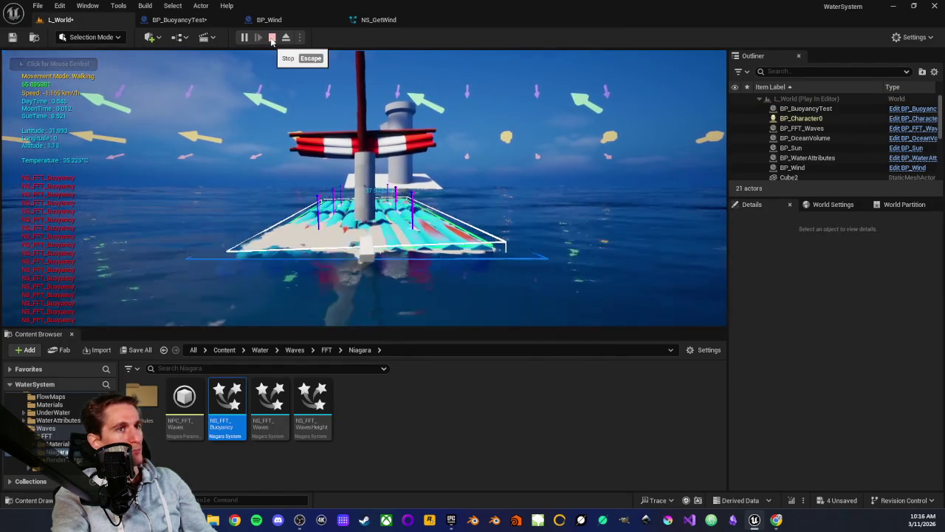
{"action": "left_click", "coordinate": [272, 37]}
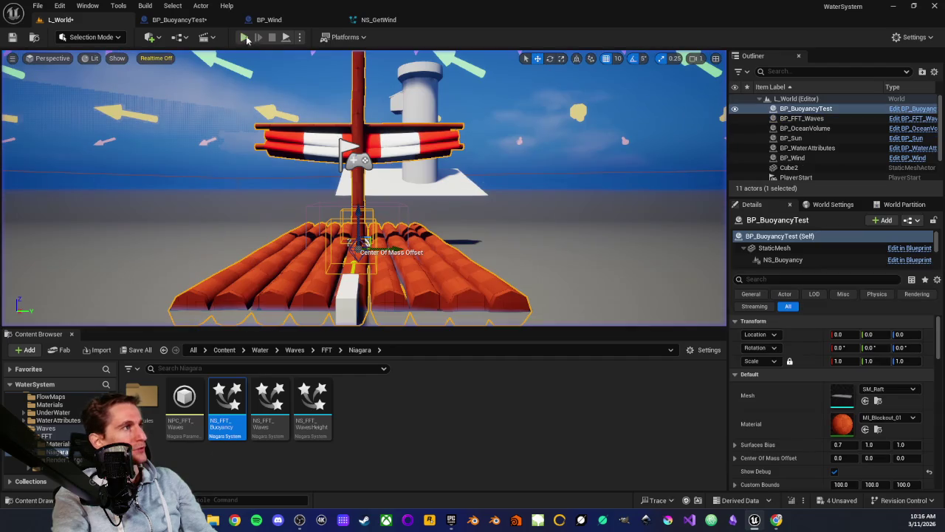
{"action": "left_click", "coordinate": [205, 24]}
Step: Turn Auto Activate back on for the NS_Buoyancy component
{"action": "scroll", "coordinate": [793, 398], "scroll_direction": "down", "scroll_amount": 1}
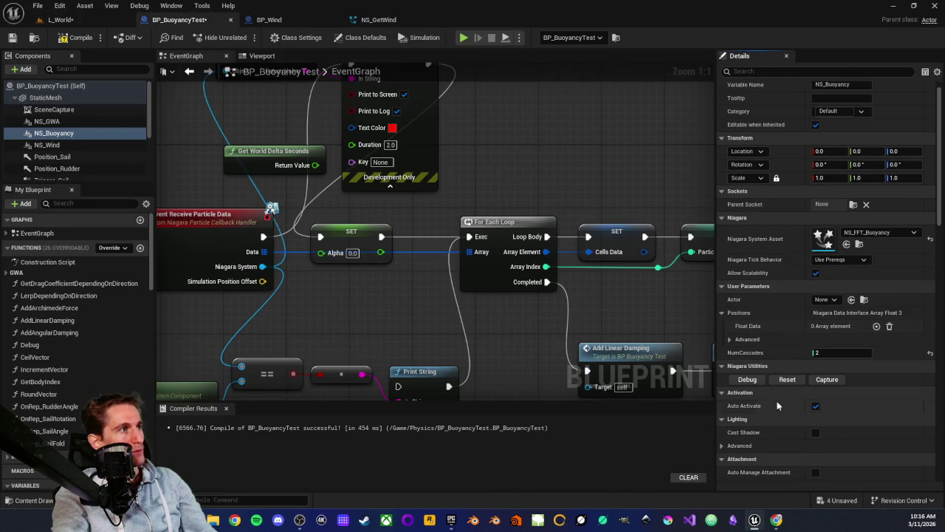
{"action": "left_click", "coordinate": [814, 405]}
{"action": "scroll", "coordinate": [539, 299], "scroll_direction": "down", "scroll_amount": 5}
{"action": "scroll", "coordinate": [455, 272], "scroll_direction": "up", "scroll_amount": 5}
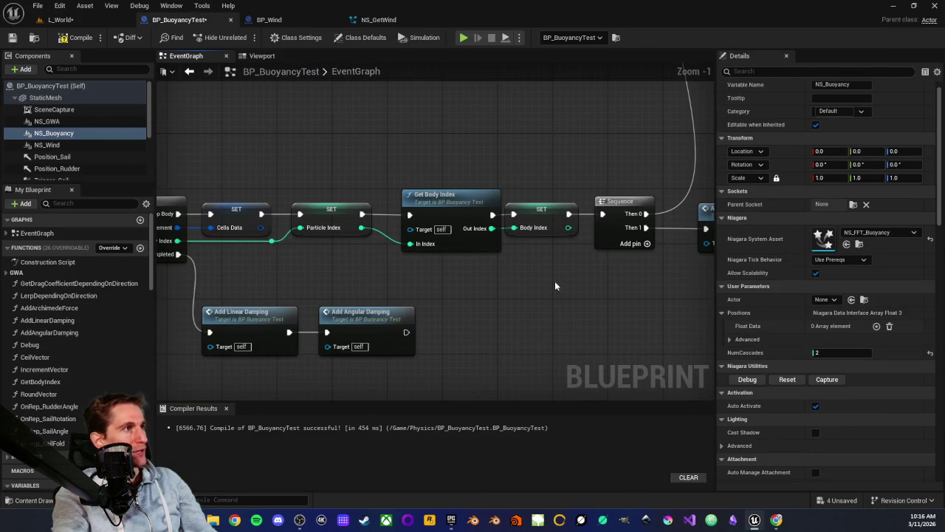
{"action": "scroll", "coordinate": [556, 287], "scroll_direction": "down", "scroll_amount": 5}
{"action": "scroll", "coordinate": [400, 171], "scroll_direction": "up", "scroll_amount": 4}
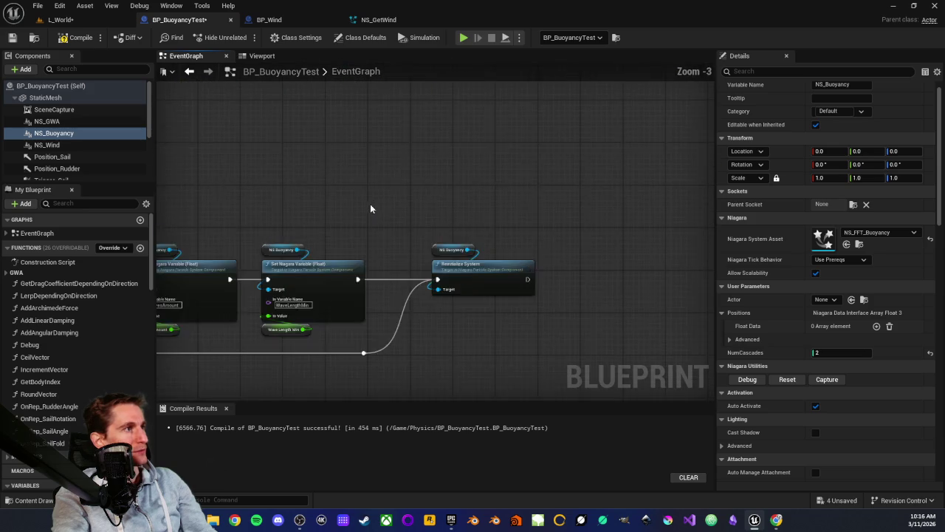
{"action": "scroll", "coordinate": [343, 217], "scroll_direction": "up", "scroll_amount": 1}
{"action": "scroll", "coordinate": [341, 217], "scroll_direction": "up", "scroll_amount": 2}
Step: Review the Set Niagara Variable, mass setup, Vector Array and Branch nodes in the event graph
{"action": "left_click_drag", "start_coordinate": [339, 167], "coordinate": [198, 146]}
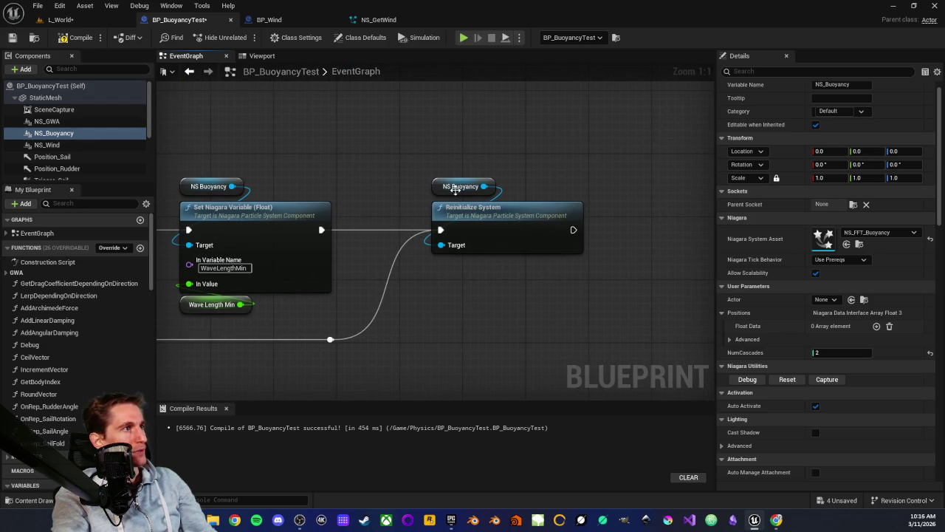
{"action": "mouse_move", "coordinate": [427, 167]}
{"action": "left_mouse_down"}
{"action": "mouse_move", "coordinate": [509, 198]}
{"action": "mouse_move", "coordinate": [527, 192]}
{"action": "left_mouse_up"}
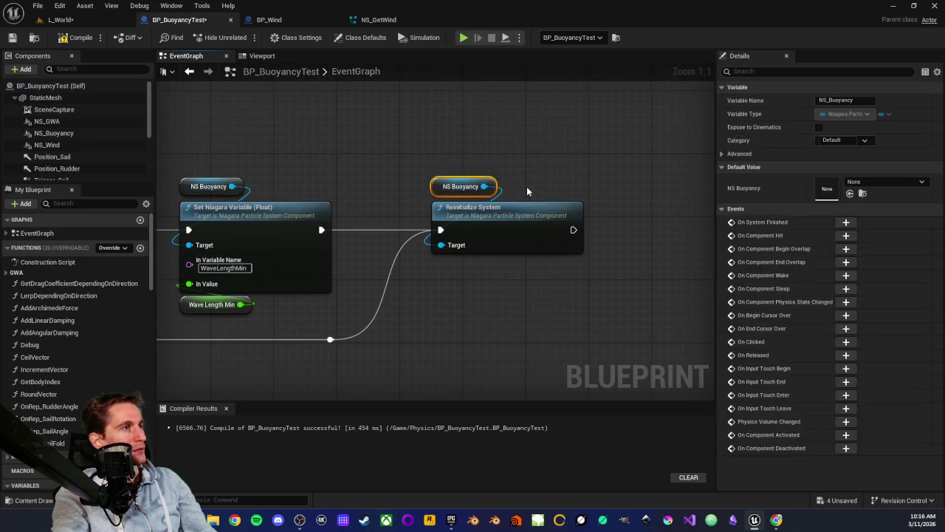
{"action": "left_click", "coordinate": [527, 192]}
{"action": "mouse_move", "coordinate": [342, 169]}
{"action": "left_mouse_down"}
{"action": "mouse_move", "coordinate": [584, 206]}
{"action": "mouse_move", "coordinate": [561, 185]}
{"action": "mouse_move", "coordinate": [588, 189]}
{"action": "left_mouse_up"}
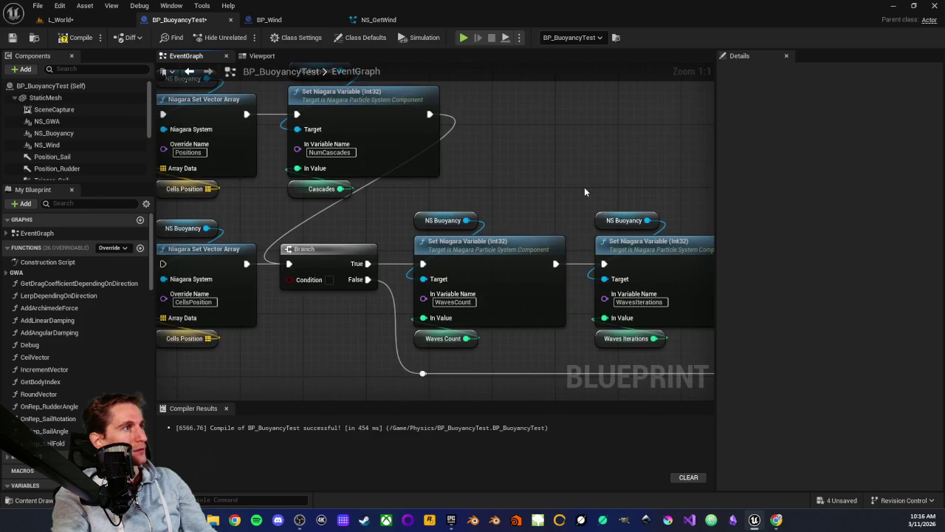
{"action": "left_click_drag", "start_coordinate": [503, 162], "coordinate": [438, 233]}
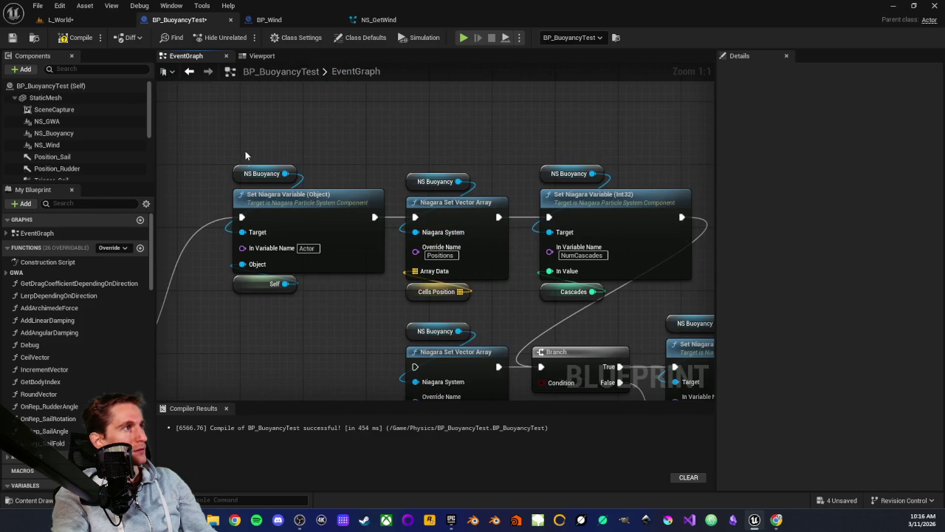
{"action": "scroll", "coordinate": [346, 325], "scroll_direction": "down", "scroll_amount": 4}
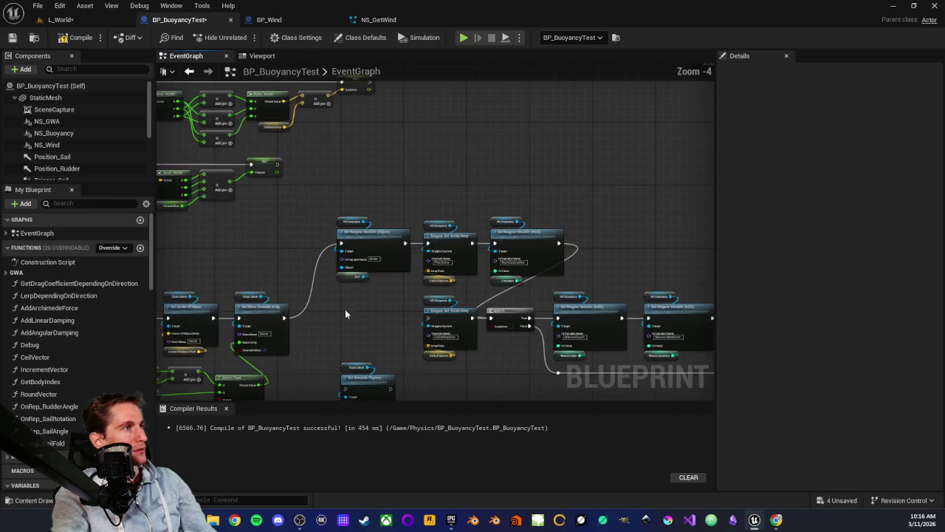
{"action": "left_click_drag", "start_coordinate": [355, 306], "coordinate": [446, 247]}
{"action": "scroll", "coordinate": [483, 299], "scroll_direction": "up", "scroll_amount": 3}
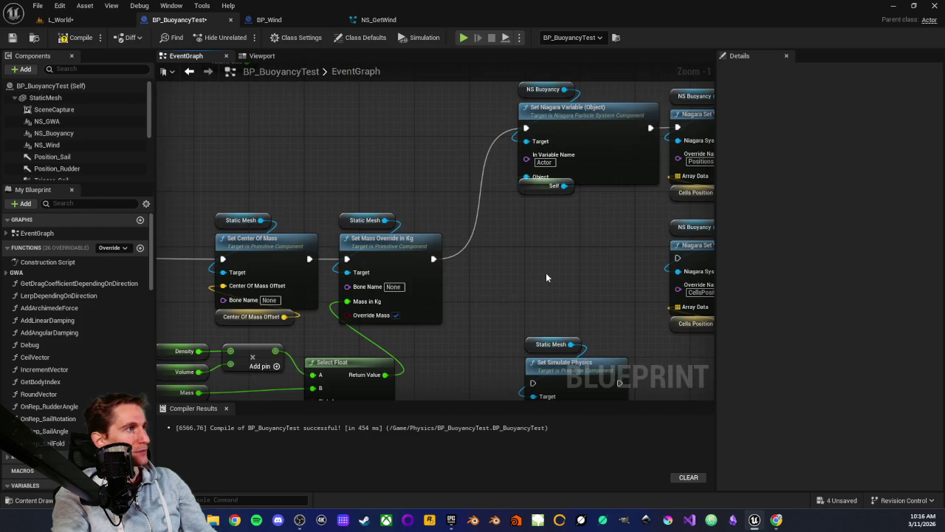
{"action": "left_click_drag", "start_coordinate": [546, 276], "coordinate": [362, 290]}
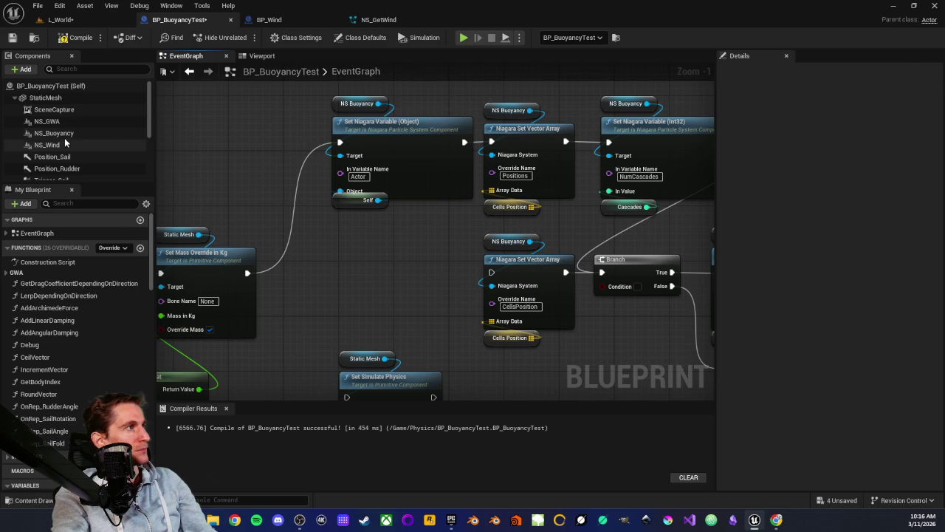
Step: Inspect the NS_GWA, NS_Wind and NS_Buoyancy components, turn NS_Buoyancy's Auto Activate off, and play L_World
{"action": "left_click", "coordinate": [55, 133]}
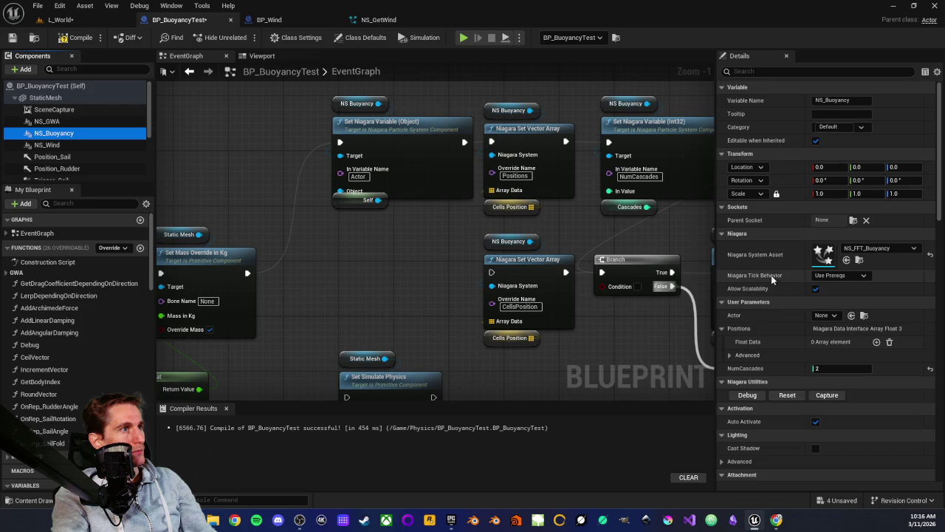
{"action": "scroll", "coordinate": [776, 347], "scroll_direction": "down", "scroll_amount": 5}
{"action": "scroll", "coordinate": [775, 332], "scroll_direction": "up", "scroll_amount": 5}
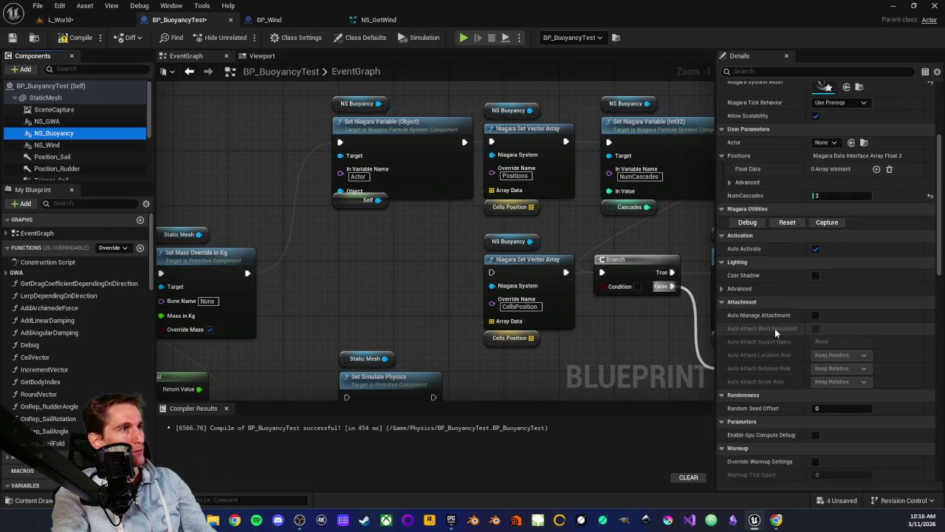
{"action": "left_click", "coordinate": [75, 124]}
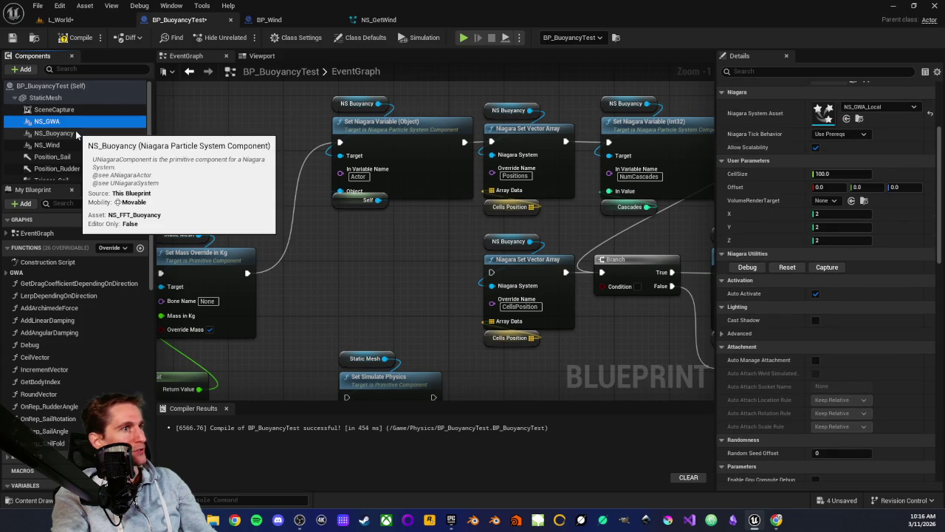
{"action": "left_click", "coordinate": [76, 133]}
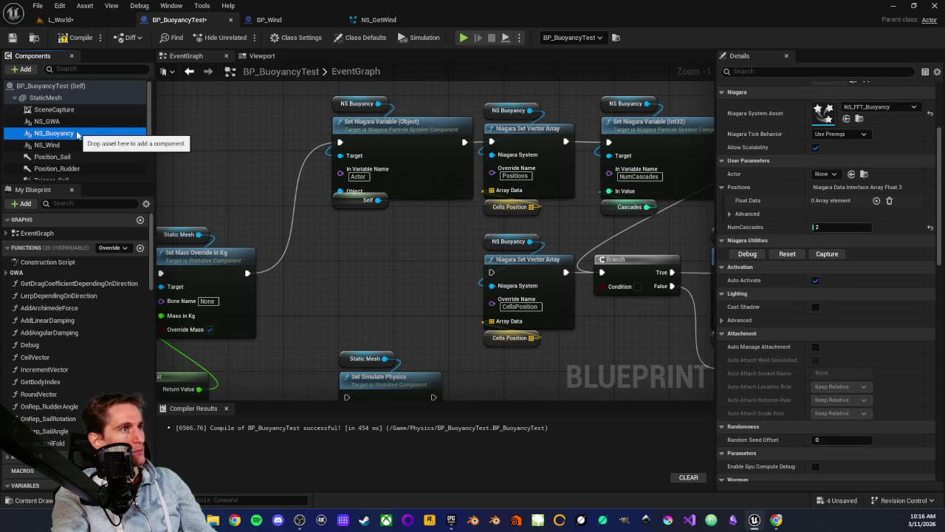
{"action": "left_click", "coordinate": [77, 139]}
{"action": "left_click", "coordinate": [77, 135]}
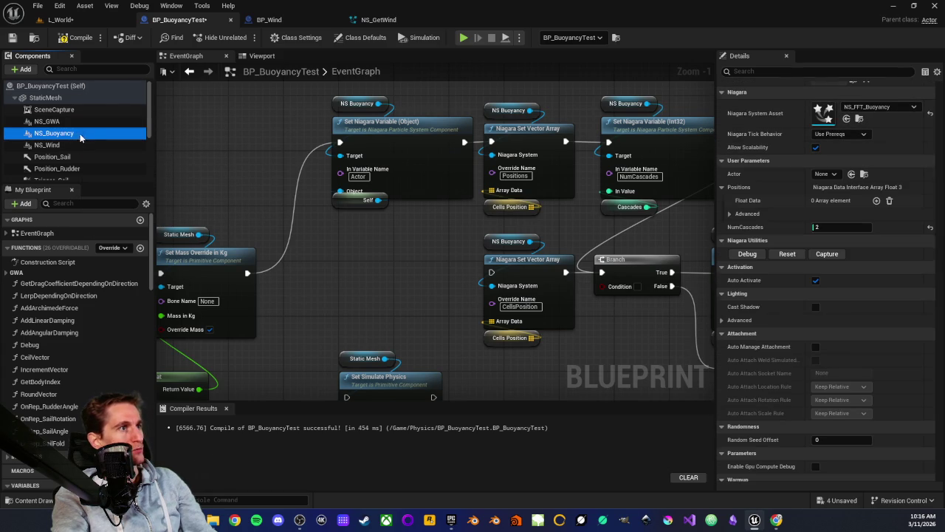
{"action": "left_click", "coordinate": [815, 281]}
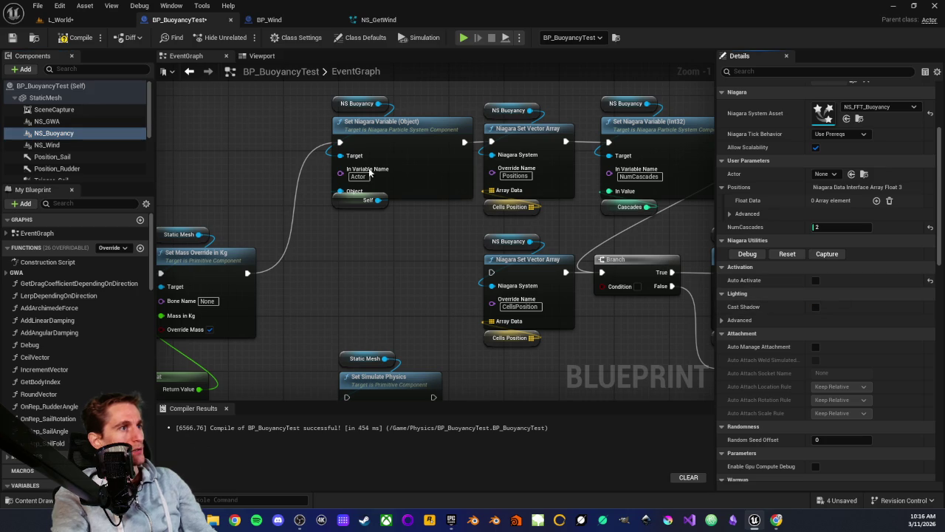
{"action": "left_click", "coordinate": [88, 21]}
{"action": "left_click", "coordinate": [245, 37]}
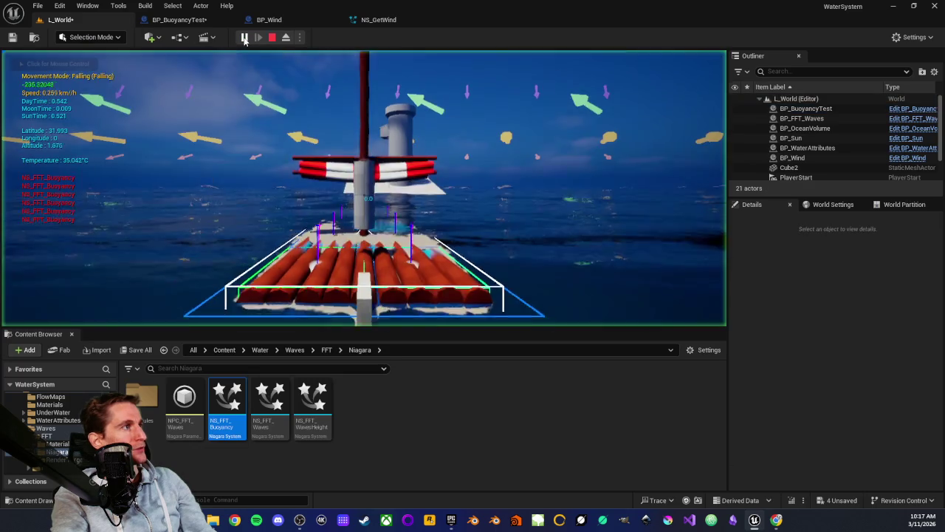
Step: Stop the playtest and review the WavesIterations, WavesAmount and Activate System nodes in BP_BuoyancyTest
{"action": "left_click", "coordinate": [272, 38]}
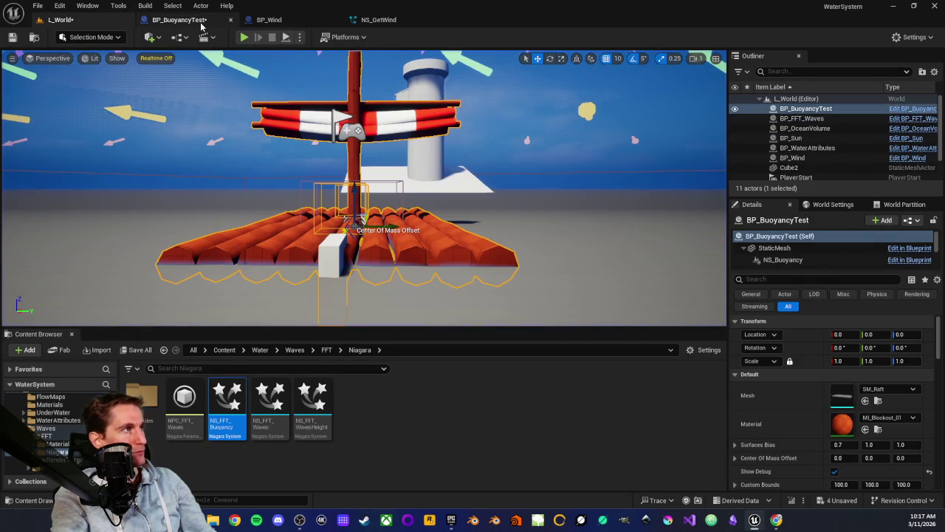
{"action": "left_click", "coordinate": [185, 20]}
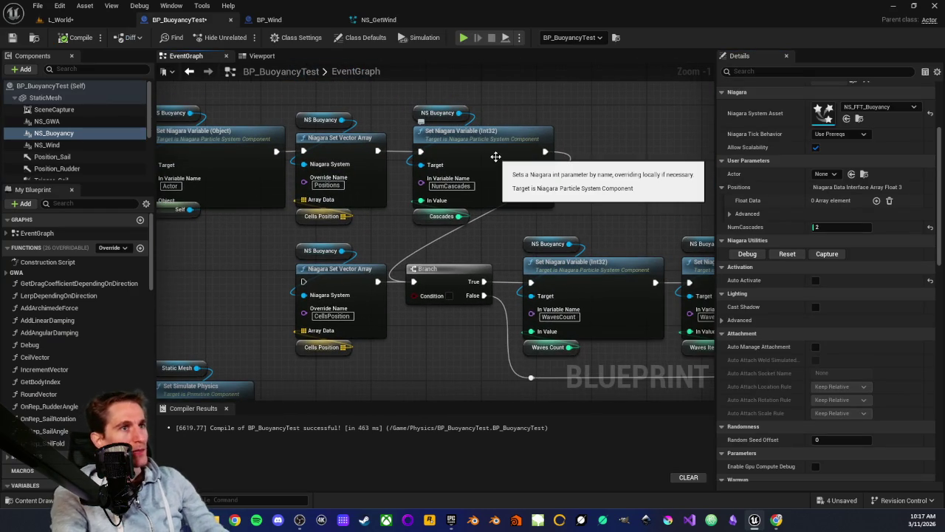
{"action": "left_click_drag", "start_coordinate": [624, 166], "coordinate": [336, 153]}
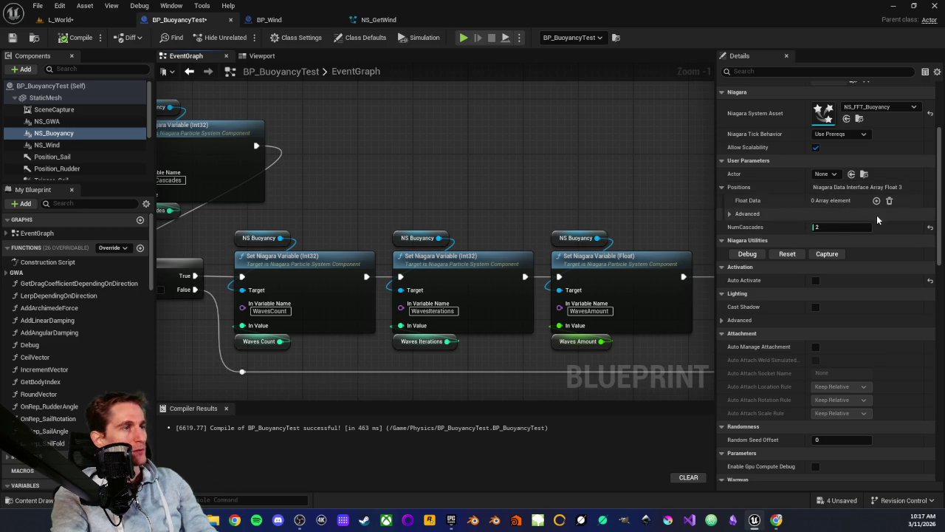
{"action": "scroll", "coordinate": [534, 197], "scroll_direction": "down", "scroll_amount": 7}
{"action": "mouse_move", "coordinate": [506, 275]}
{"action": "left_mouse_down"}
{"action": "mouse_move", "coordinate": [415, 306]}
{"action": "mouse_move", "coordinate": [460, 265]}
{"action": "mouse_move", "coordinate": [452, 243]}
{"action": "left_mouse_up"}
{"action": "scroll", "coordinate": [309, 205], "scroll_direction": "up", "scroll_amount": 1}
{"action": "scroll", "coordinate": [506, 236], "scroll_direction": "up", "scroll_amount": 2}
{"action": "scroll", "coordinate": [447, 253], "scroll_direction": "up", "scroll_amount": 1}
{"action": "left_click_drag", "start_coordinate": [579, 265], "coordinate": [358, 221]}
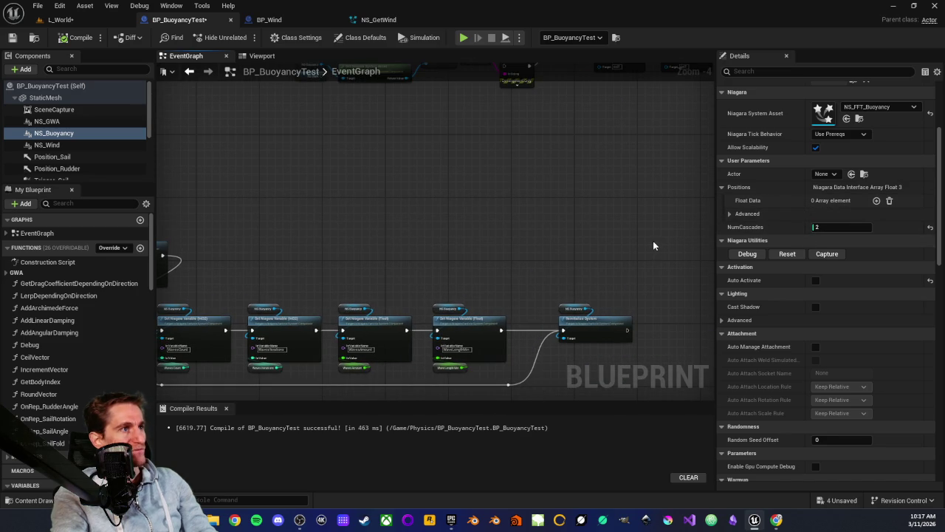
Step: Turn on Auto Activate for NS_Buoyancy, save the recompiled blueprint, and return to L_World
{"action": "left_click", "coordinate": [815, 280]}
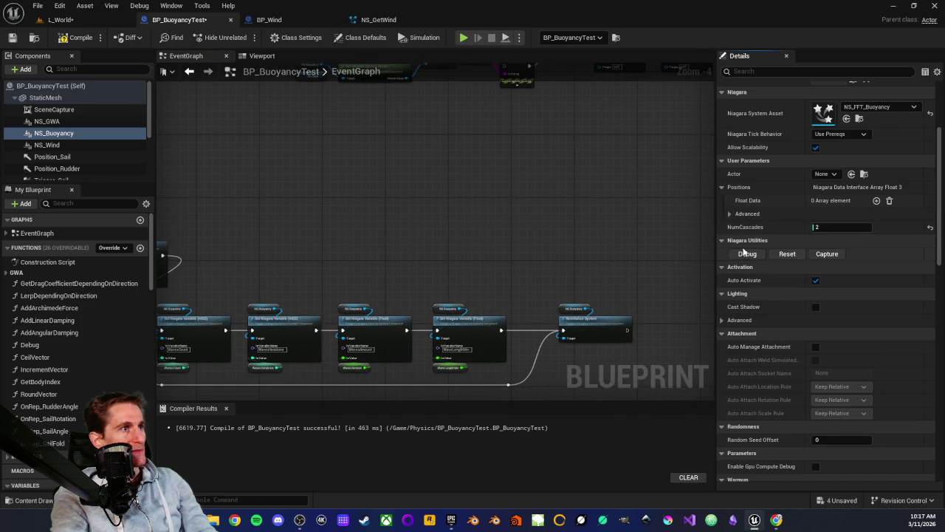
{"action": "scroll", "coordinate": [471, 252], "scroll_direction": "down", "scroll_amount": 1}
{"action": "scroll", "coordinate": [470, 254], "scroll_direction": "down", "scroll_amount": 3}
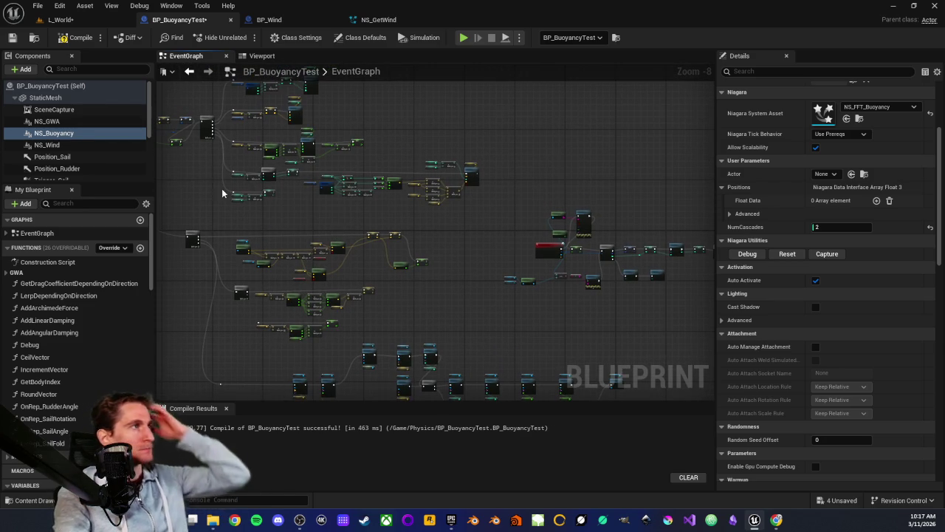
{"action": "left_click", "coordinate": [11, 39]}
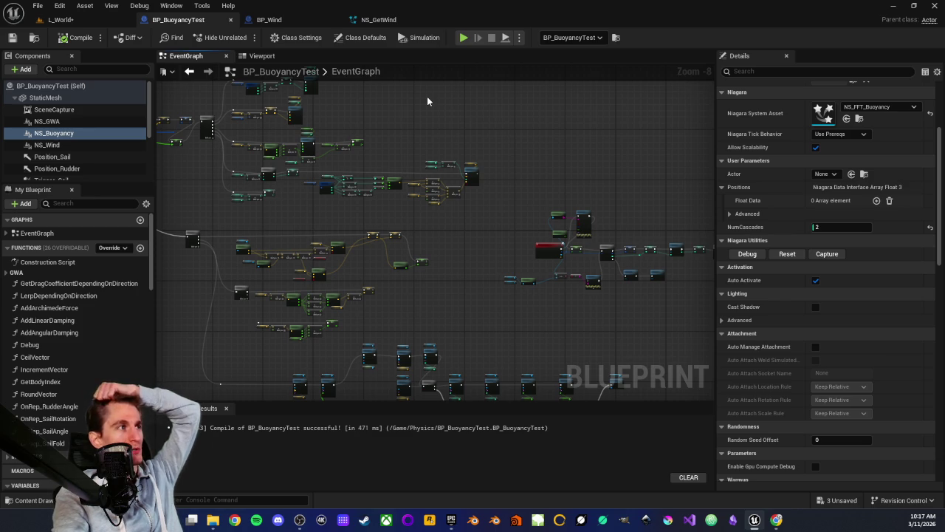
{"action": "left_click", "coordinate": [288, 20]}
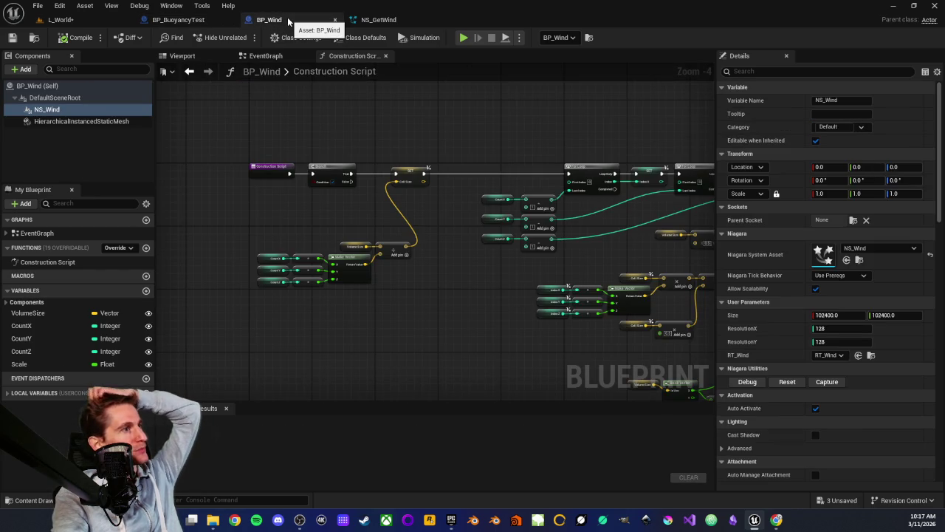
{"action": "left_click", "coordinate": [86, 24]}
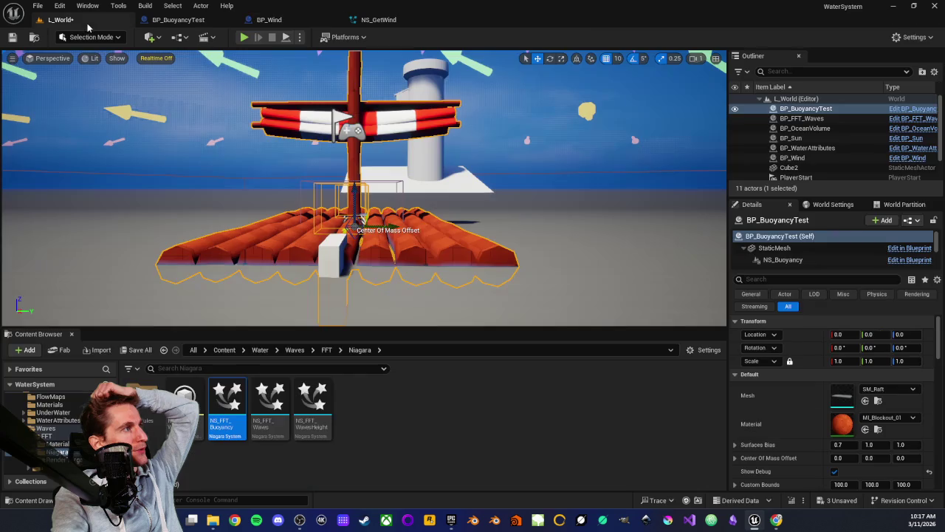
Step: Browse from the Waves folder to the Wind folder and open the MF_Wind material function
{"action": "left_click", "coordinate": [255, 457]}
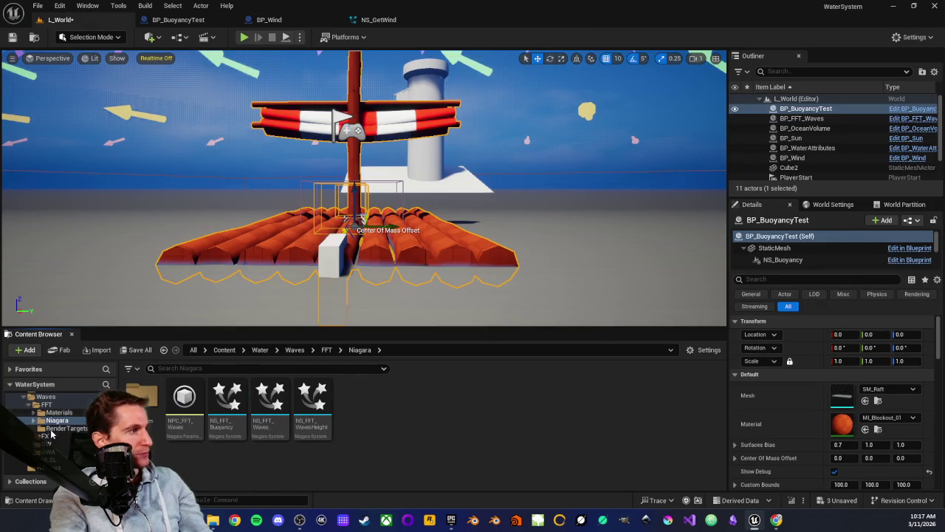
{"action": "left_click", "coordinate": [46, 428], "text": "ctrl"}
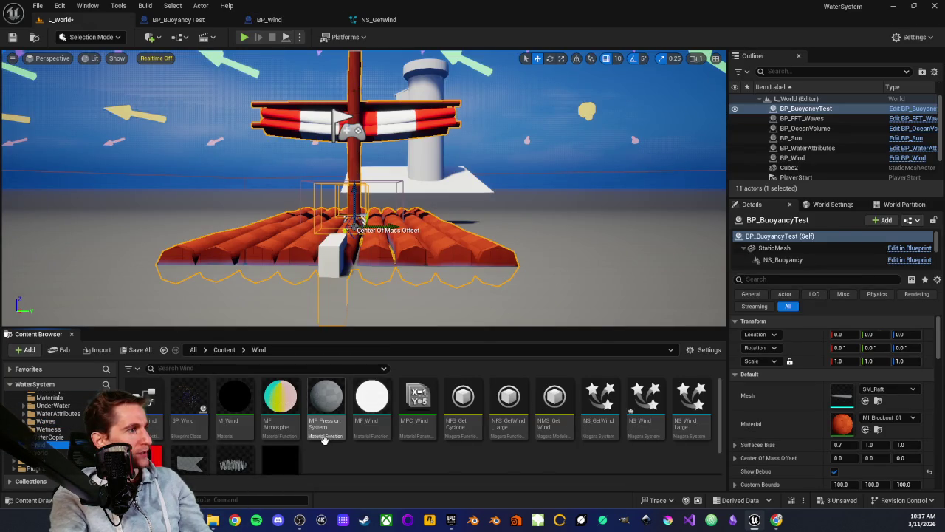
{"action": "scroll", "coordinate": [338, 443], "scroll_direction": "down", "scroll_amount": 3}
{"action": "scroll", "coordinate": [403, 435], "scroll_direction": "up", "scroll_amount": 2}
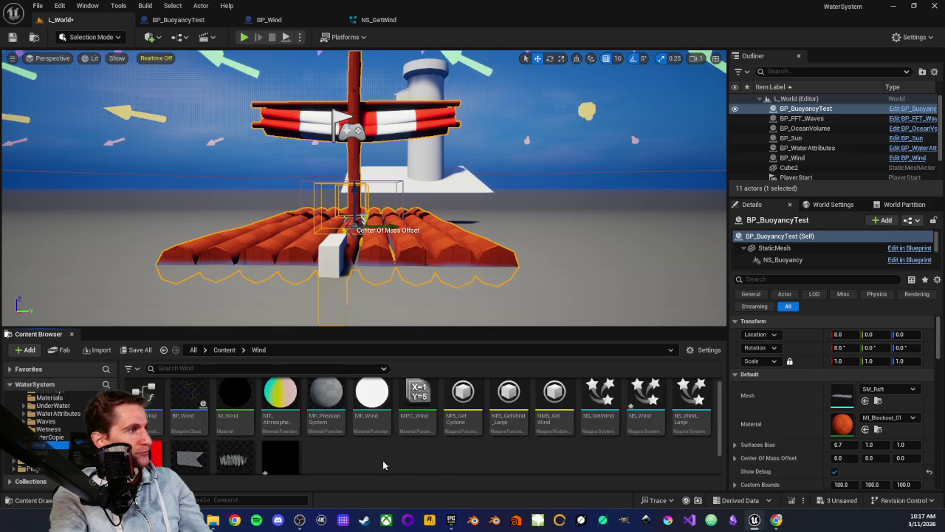
{"action": "scroll", "coordinate": [382, 460], "scroll_direction": "down", "scroll_amount": 2}
{"action": "scroll", "coordinate": [379, 463], "scroll_direction": "up", "scroll_amount": 2}
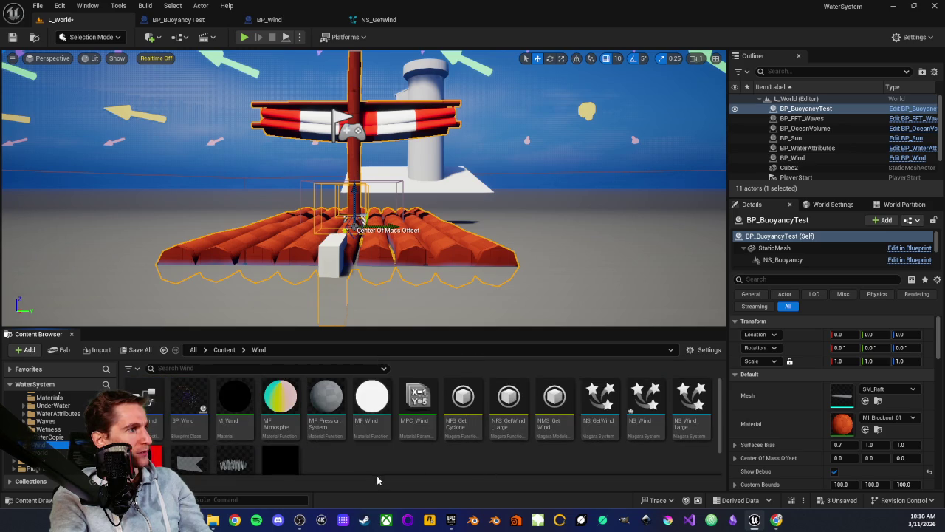
{"action": "double_click", "coordinate": [369, 418]}
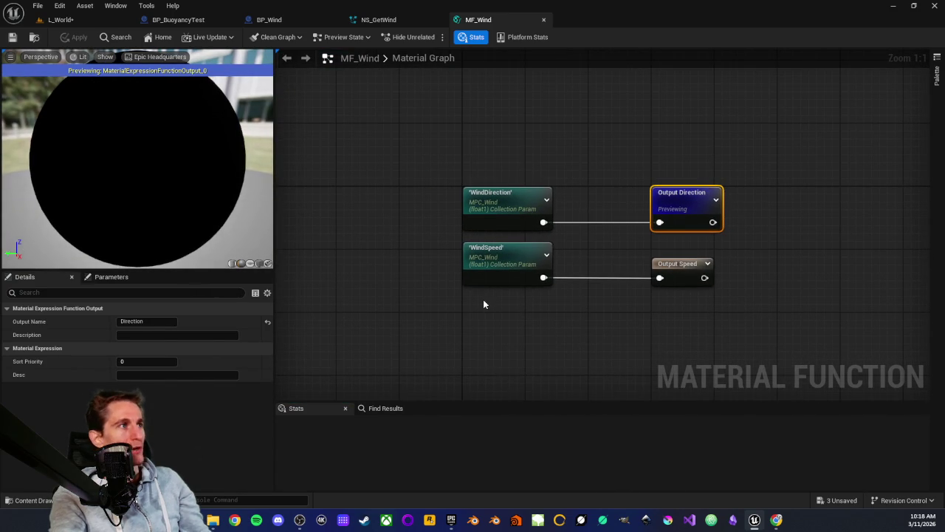
Step: Select the WindDirection and WindSpeed nodes in MF_Wind to inspect their outputs
{"action": "left_click_drag", "start_coordinate": [474, 316], "coordinate": [445, 336]}
{"action": "mouse_move", "coordinate": [380, 179]}
{"action": "left_mouse_down"}
{"action": "mouse_move", "coordinate": [511, 329]}
{"action": "mouse_move", "coordinate": [550, 330]}
{"action": "left_mouse_up"}
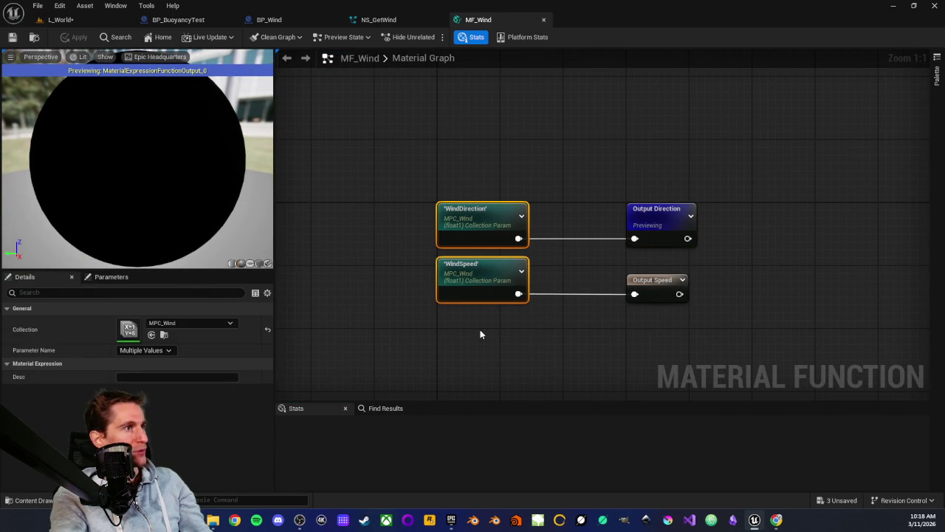
{"action": "left_click", "coordinate": [480, 334]}
{"action": "left_click_drag", "start_coordinate": [384, 169], "coordinate": [708, 354]}
{"action": "left_click", "coordinate": [567, 346]}
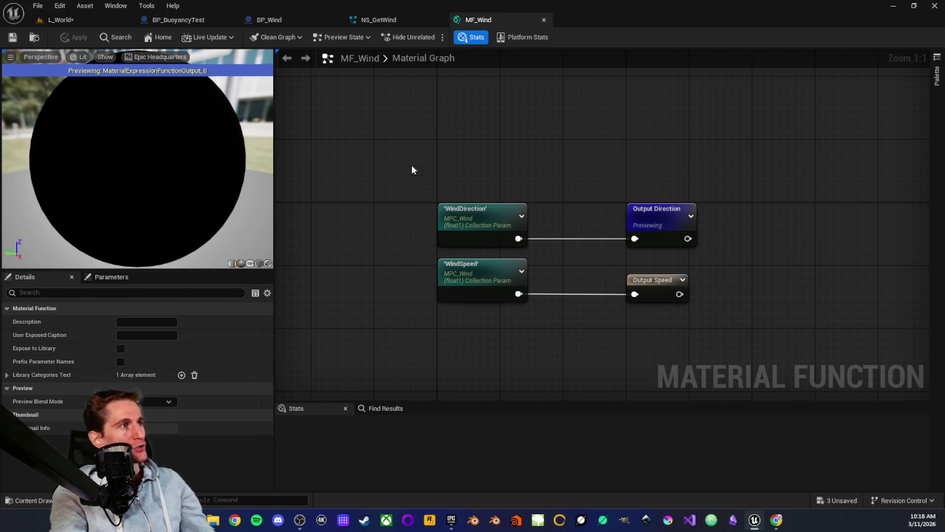
{"action": "left_click_drag", "start_coordinate": [415, 168], "coordinate": [701, 317]}
{"action": "left_click", "coordinate": [479, 324]}
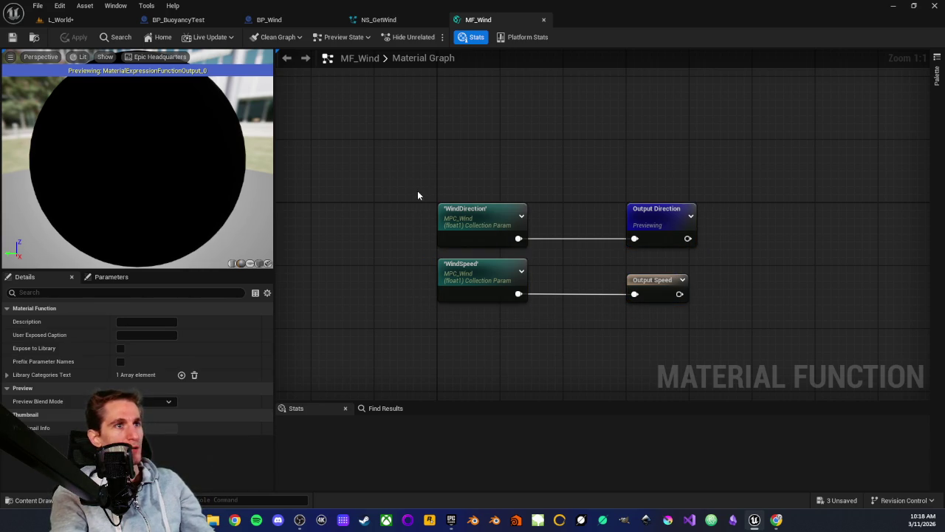
Step: Recheck the two wind collection nodes, then close the MF_Wind and NS_GetWind editors
{"action": "left_click_drag", "start_coordinate": [477, 186], "coordinate": [489, 345]}
{"action": "left_click", "coordinate": [488, 346]}
{"action": "left_click_drag", "start_coordinate": [401, 175], "coordinate": [749, 337]}
{"action": "left_click", "coordinate": [567, 338]}
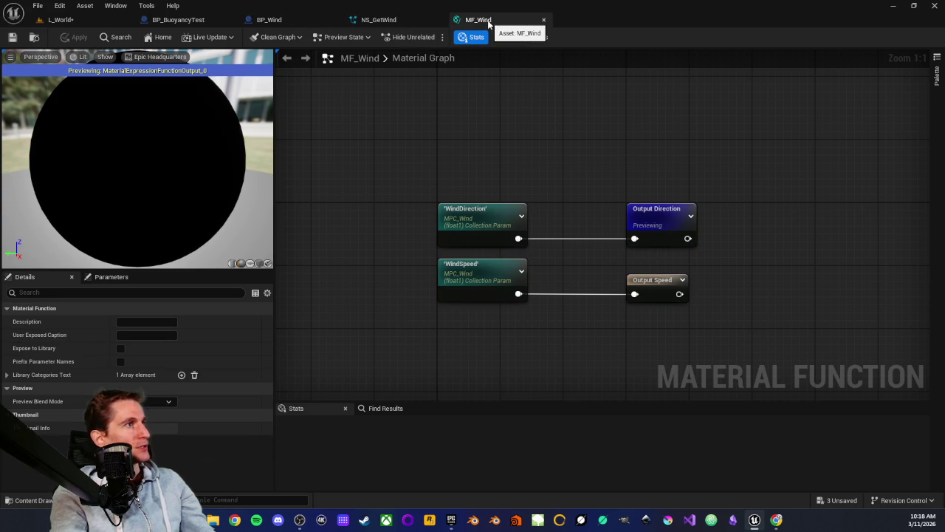
{"action": "left_click", "coordinate": [379, 20]}
{"action": "left_click", "coordinate": [439, 20]}
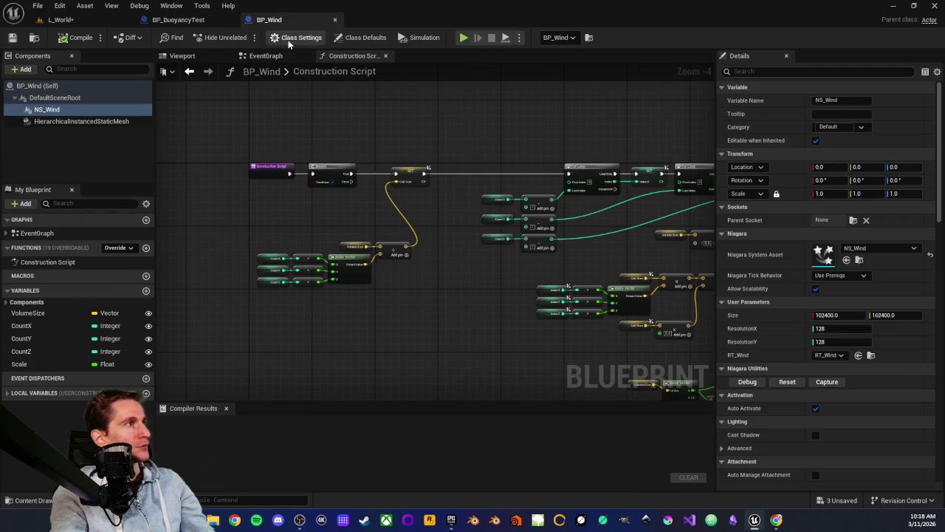
Step: Open MF_AdvancedSailDeformation from the Props > Vehicles folder
{"action": "left_click", "coordinate": [201, 25]}
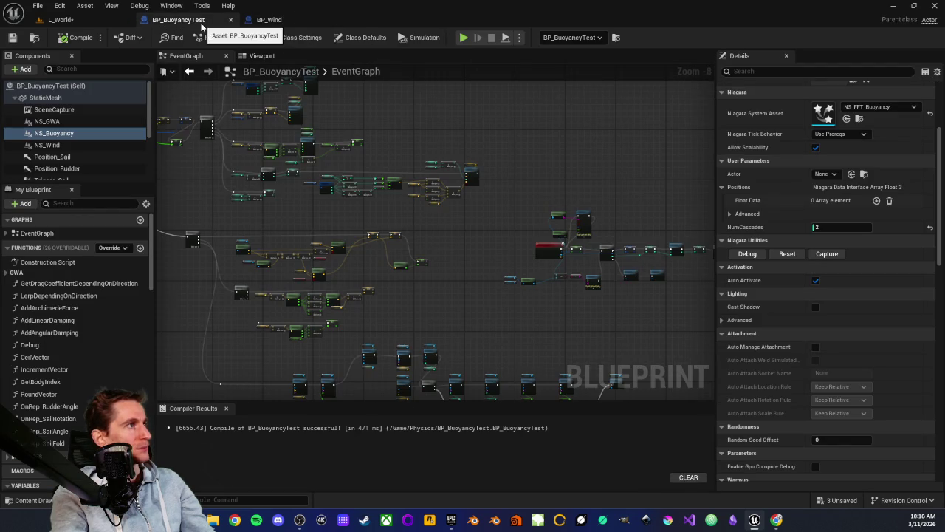
{"action": "left_click", "coordinate": [60, 20]}
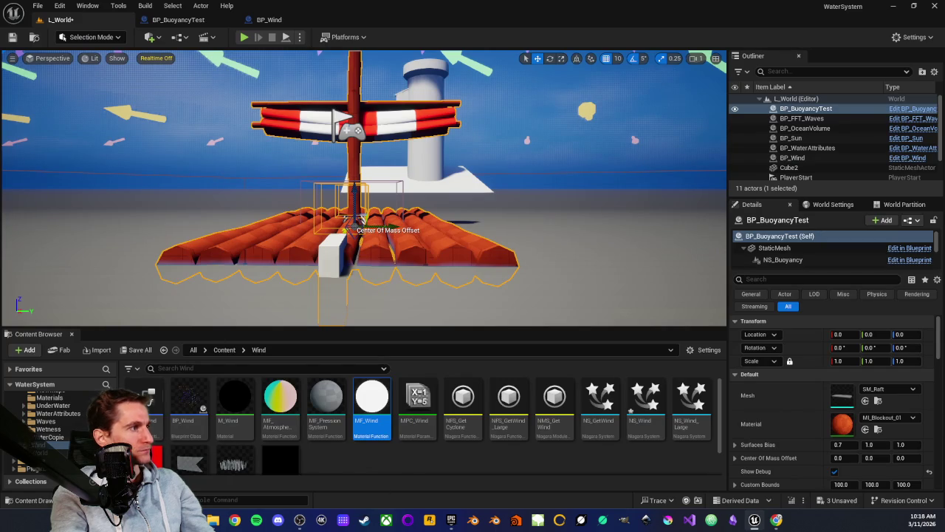
{"action": "scroll", "coordinate": [53, 440], "scroll_direction": "up", "scroll_amount": 2}
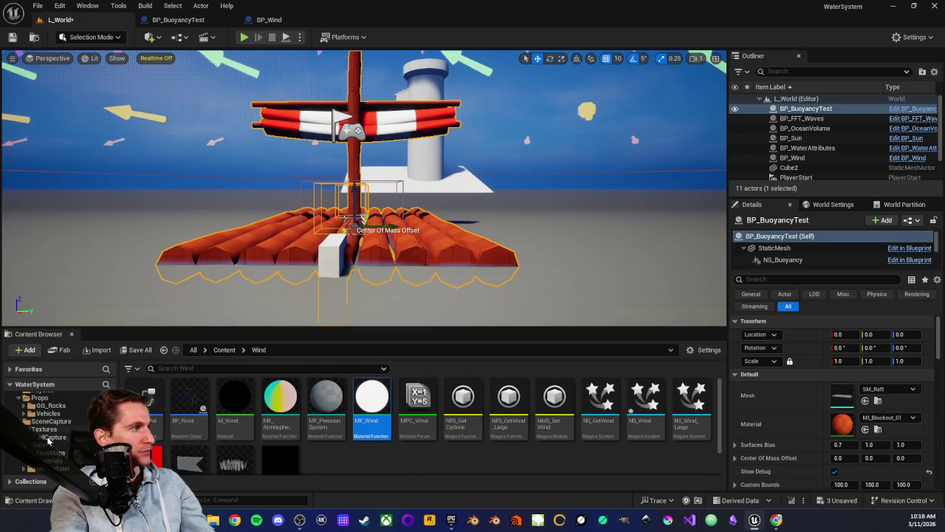
{"action": "scroll", "coordinate": [31, 423], "scroll_direction": "up", "scroll_amount": 1}
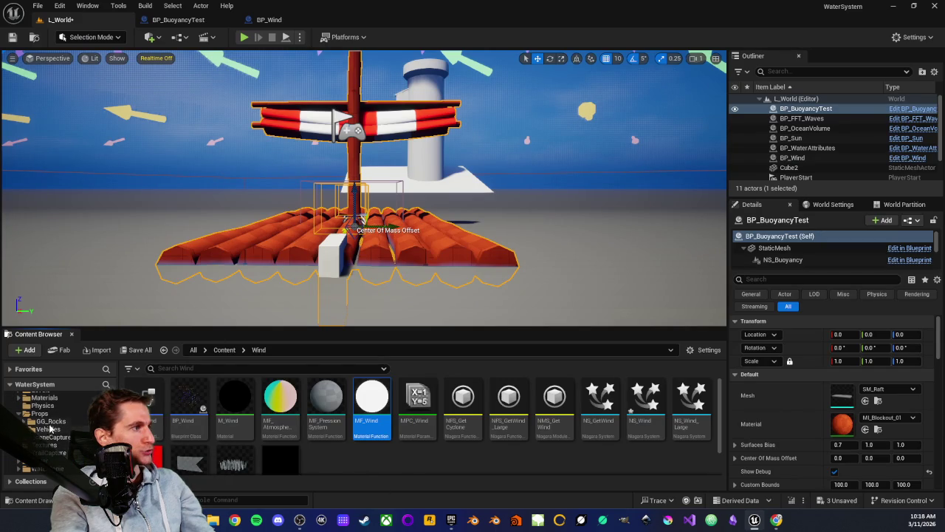
{"action": "left_click", "coordinate": [48, 429]}
{"action": "left_click", "coordinate": [419, 427]}
{"action": "double_click", "coordinate": [419, 428]}
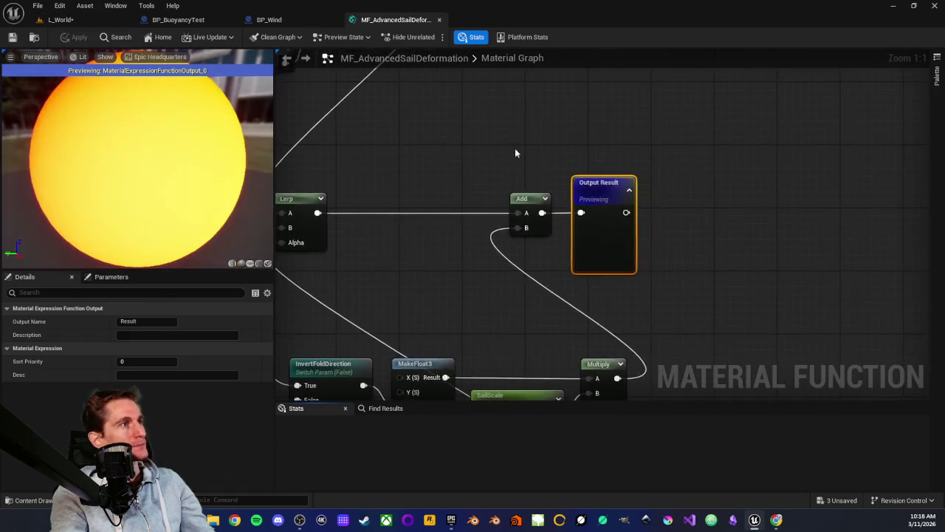
Step: Bring the wind direction nodes into view and search nodes for 'mf_W' without adding any
{"action": "scroll", "coordinate": [482, 121], "scroll_direction": "down", "scroll_amount": 5}
{"action": "scroll", "coordinate": [544, 252], "scroll_direction": "up", "scroll_amount": 6}
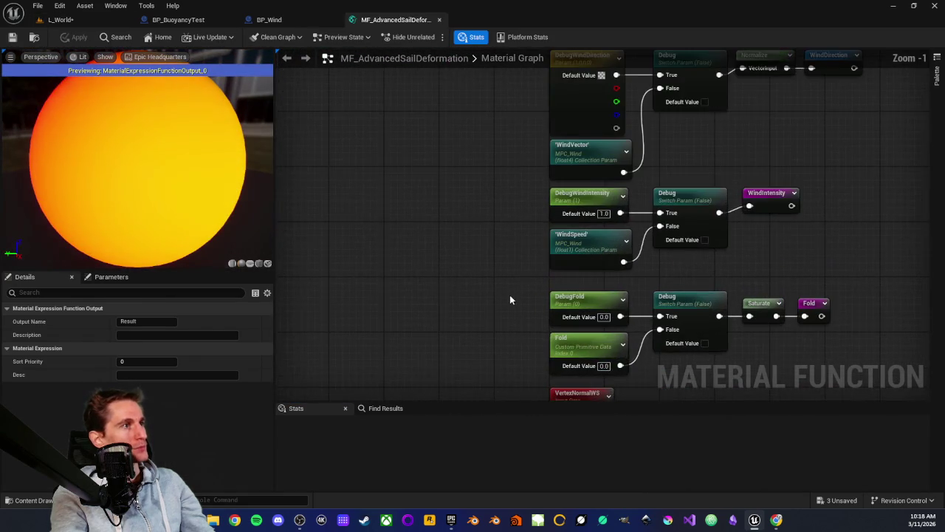
{"action": "left_click_drag", "start_coordinate": [479, 245], "coordinate": [432, 288]}
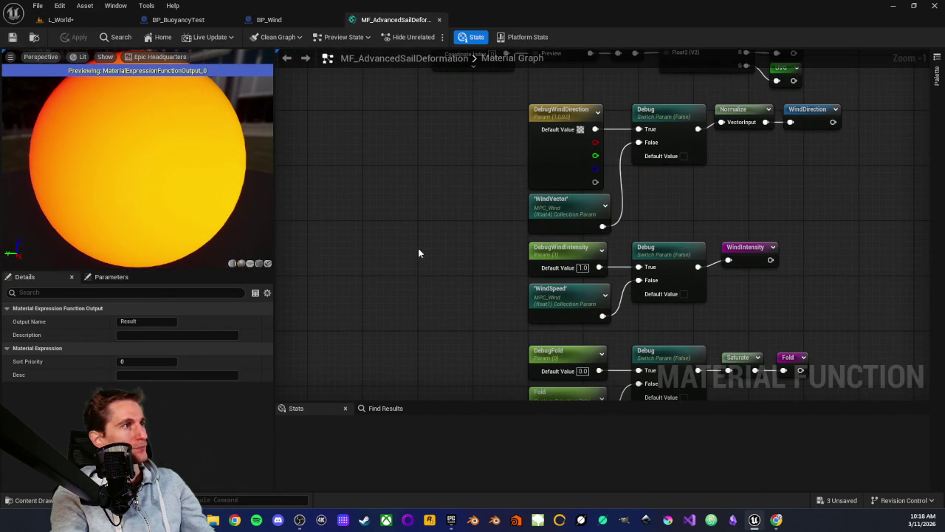
{"action": "right_click", "coordinate": [418, 253]}
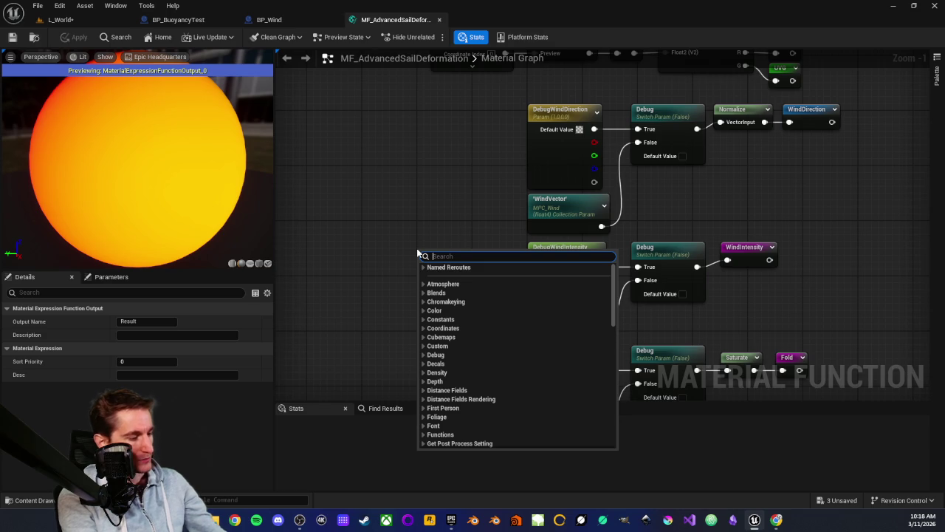
{"action": "type", "text": "mf_"}
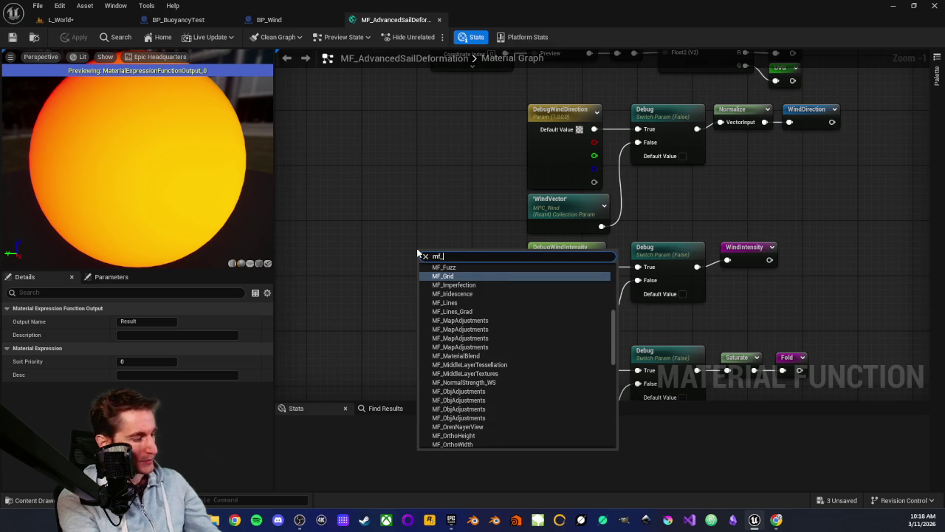
{"action": "type", "text": "Wind"}
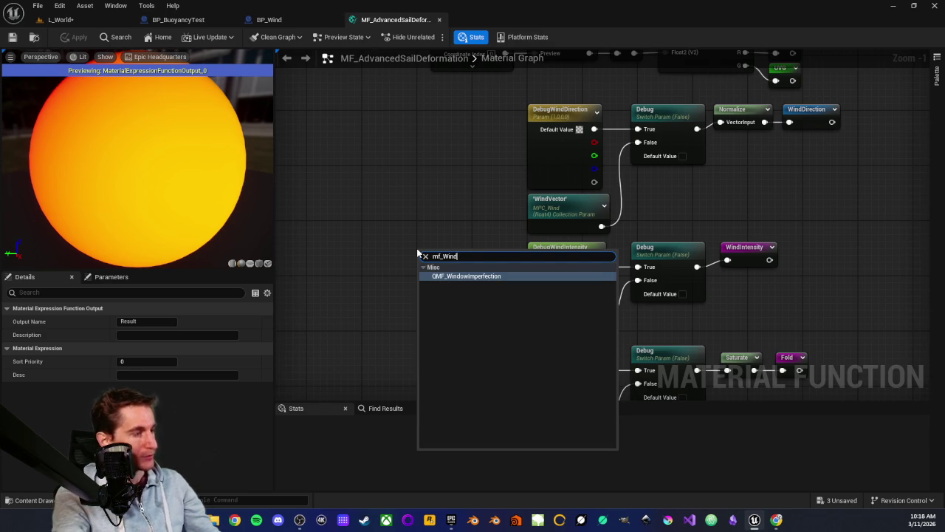
{"action": "left_click", "coordinate": [406, 227]}
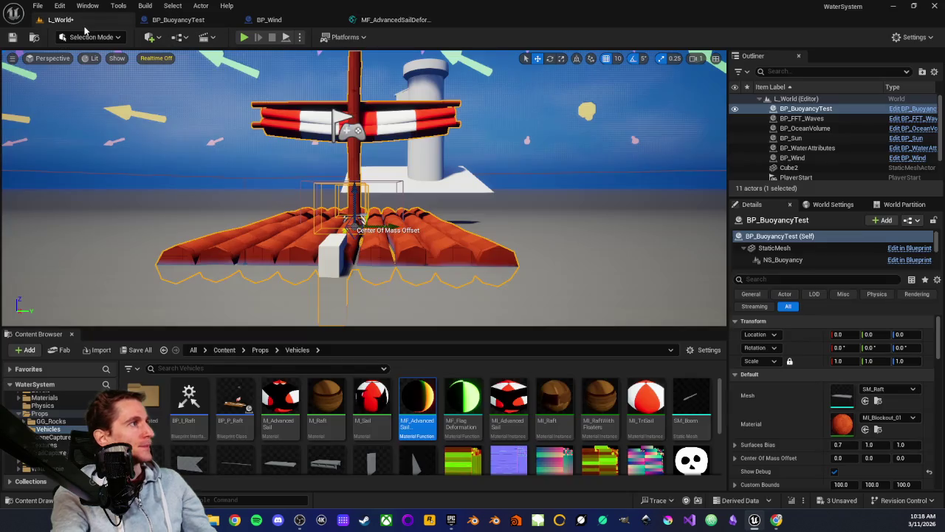
Step: Add MF_Wind from the Wind folder, wiring Direction and Speed into the Debug switches' False inputs
{"action": "left_click", "coordinate": [59, 19]}
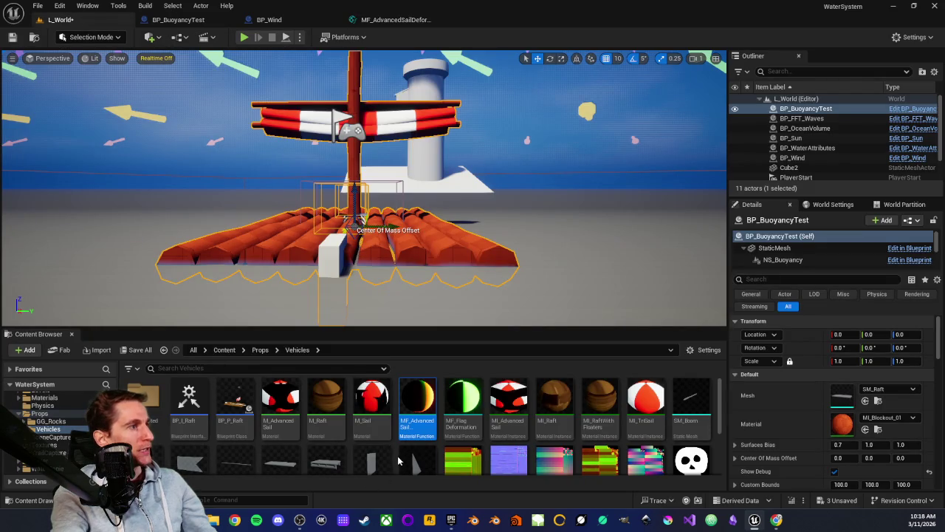
{"action": "scroll", "coordinate": [44, 438], "scroll_direction": "down", "scroll_amount": 2}
{"action": "left_click", "coordinate": [61, 445]}
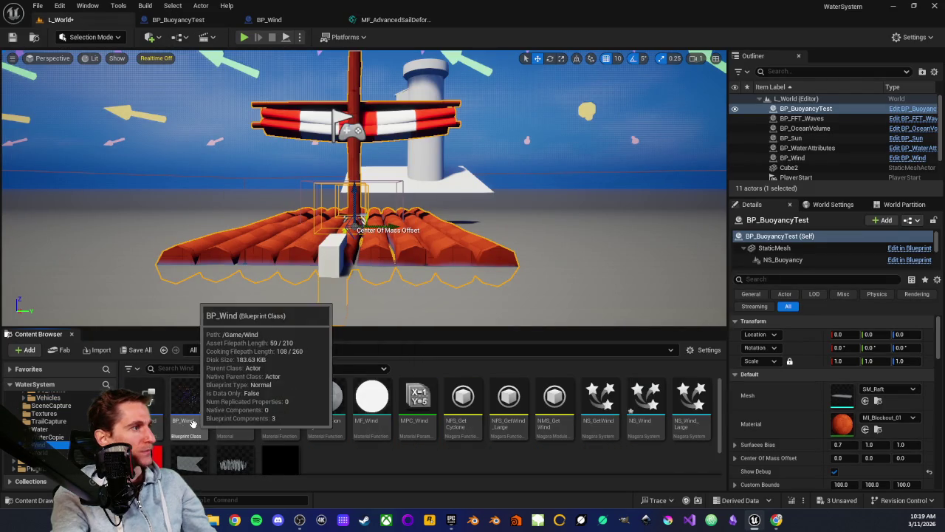
{"action": "mouse_move", "coordinate": [372, 399]}
{"action": "left_mouse_down"}
{"action": "mouse_move", "coordinate": [307, 121]}
{"action": "mouse_move", "coordinate": [403, 11]}
{"action": "mouse_move", "coordinate": [387, 20]}
{"action": "mouse_move", "coordinate": [417, 245]}
{"action": "left_mouse_up"}
{"action": "scroll", "coordinate": [434, 244], "scroll_direction": "up", "scroll_amount": 1}
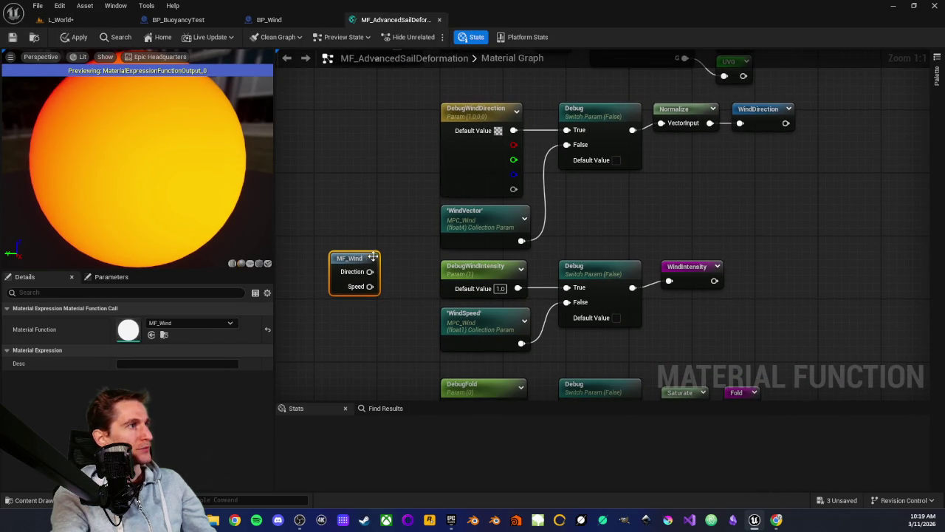
{"action": "mouse_move", "coordinate": [369, 271]}
{"action": "left_mouse_down"}
{"action": "mouse_move", "coordinate": [471, 244]}
{"action": "mouse_move", "coordinate": [567, 145]}
{"action": "left_mouse_up"}
{"action": "mouse_move", "coordinate": [370, 285]}
{"action": "left_mouse_down"}
{"action": "mouse_move", "coordinate": [384, 358]}
{"action": "mouse_move", "coordinate": [378, 326]}
{"action": "mouse_move", "coordinate": [566, 313]}
{"action": "left_mouse_up"}
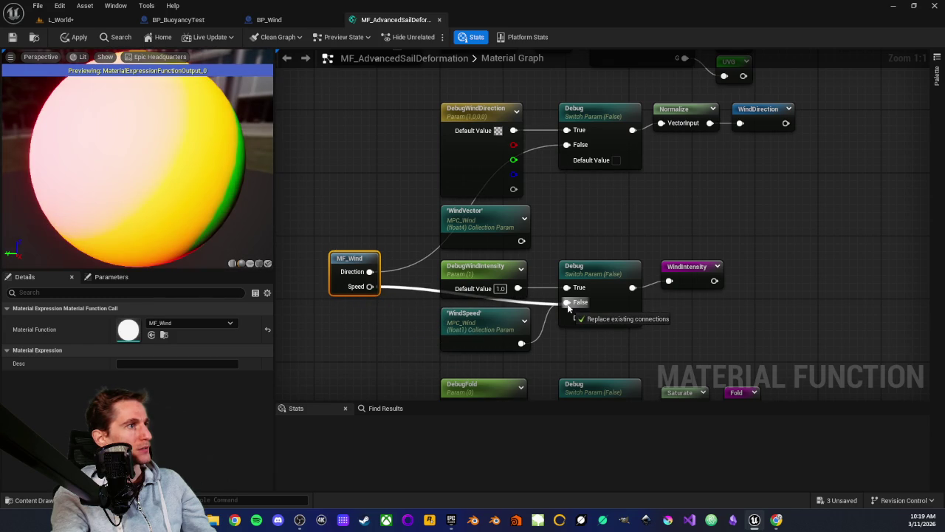
{"action": "left_click_drag", "start_coordinate": [568, 308], "coordinate": [566, 303]}
Step: Delete the WindVector and WindSpeed nodes and open MF_Wind's graph
{"action": "left_click", "coordinate": [486, 211]}
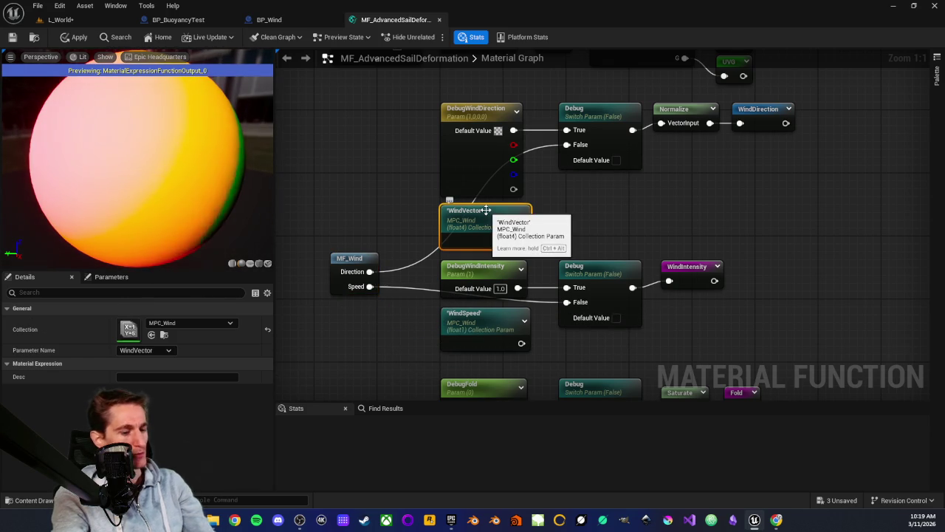
{"action": "key", "text": "Delete"}
{"action": "left_click", "coordinate": [485, 325]}
{"action": "key", "text": "Delete"}
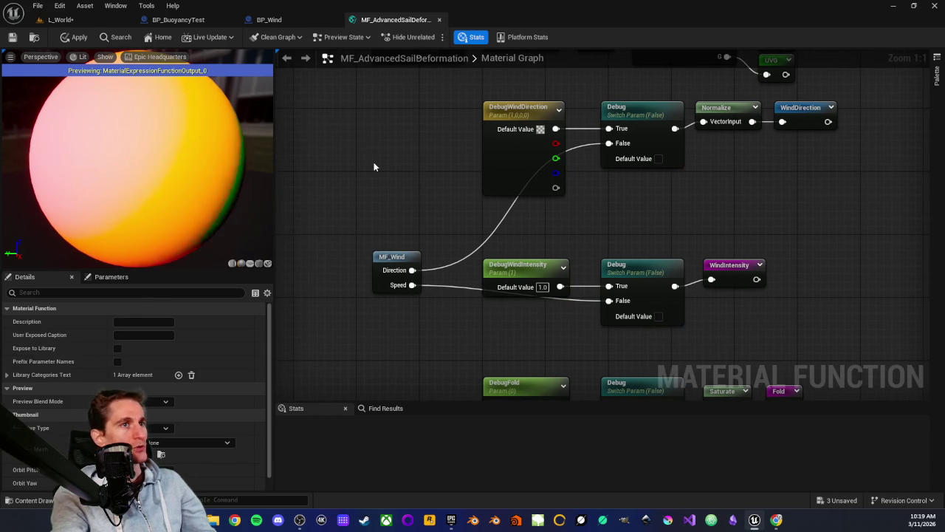
{"action": "scroll", "coordinate": [375, 185], "scroll_direction": "down", "scroll_amount": 1}
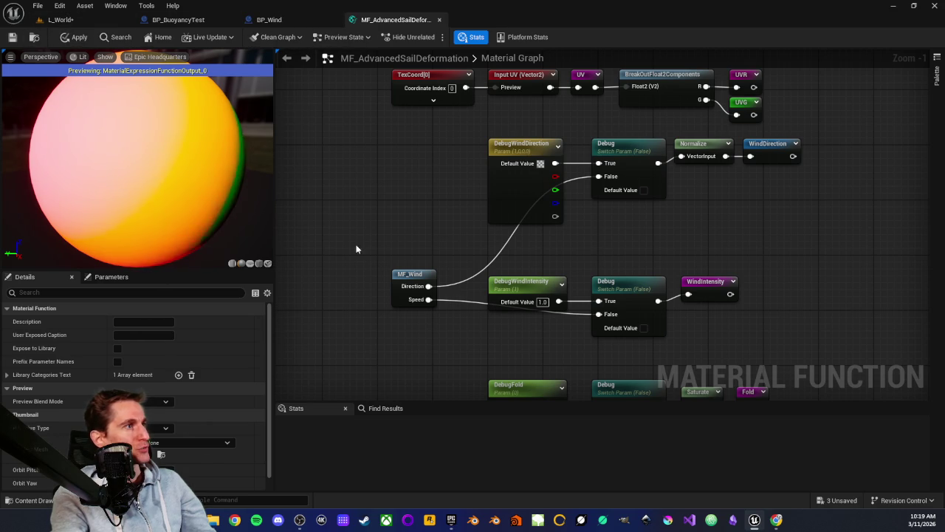
{"action": "double_click", "coordinate": [421, 279]}
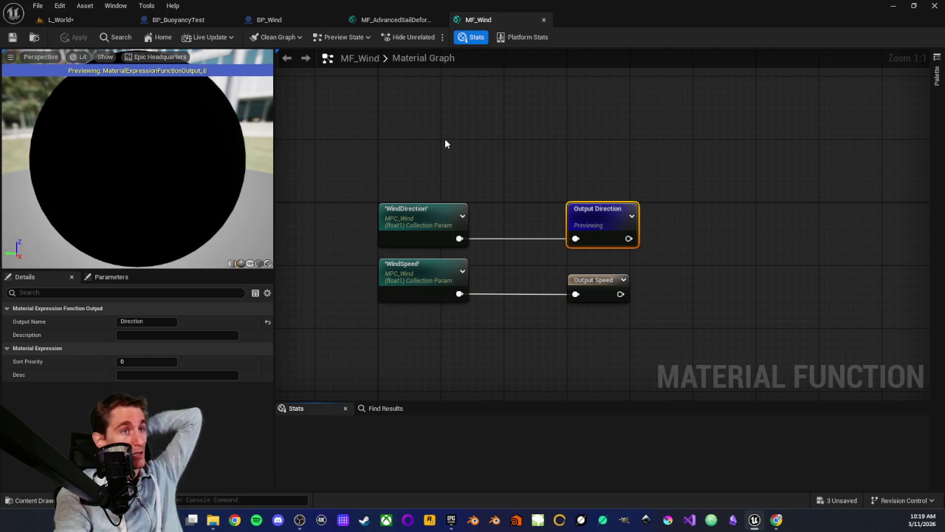
Step: Review MF_Wind's four nodes and close its graph
{"action": "mouse_move", "coordinate": [332, 175]}
{"action": "left_mouse_down"}
{"action": "mouse_move", "coordinate": [647, 337]}
{"action": "mouse_move", "coordinate": [658, 321]}
{"action": "left_mouse_up"}
{"action": "left_click", "coordinate": [658, 321]}
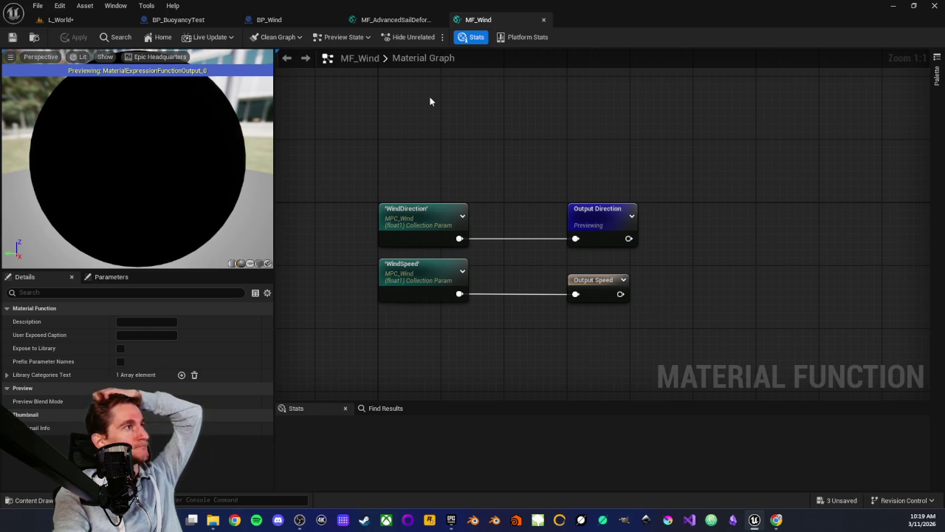
{"action": "left_click", "coordinate": [544, 20]}
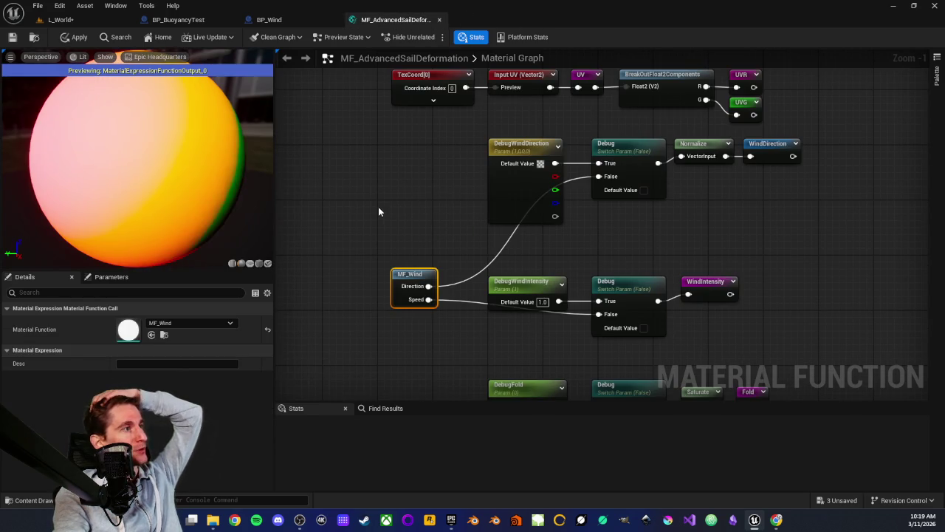
Step: Apply and save MF_AdvancedSailDeformation, then close its editor
{"action": "left_click", "coordinate": [77, 37]}
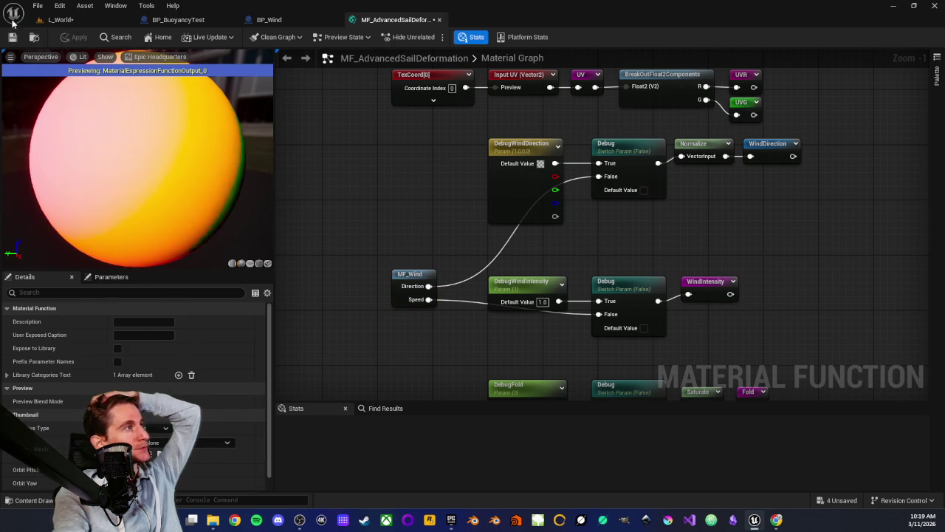
{"action": "left_click", "coordinate": [12, 37]}
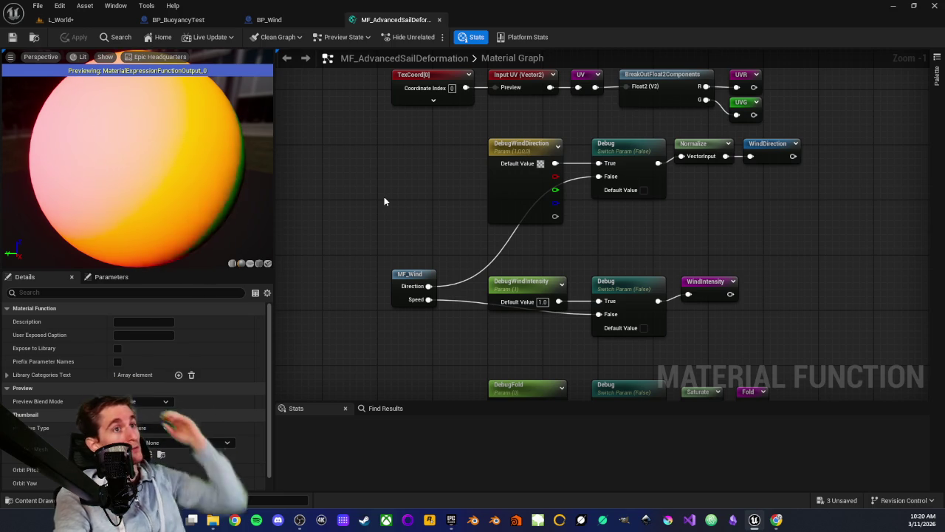
{"action": "mouse_move", "coordinate": [367, 185]}
{"action": "left_mouse_down"}
{"action": "mouse_move", "coordinate": [393, 229]}
{"action": "mouse_move", "coordinate": [384, 205]}
{"action": "mouse_move", "coordinate": [390, 215]}
{"action": "left_mouse_up"}
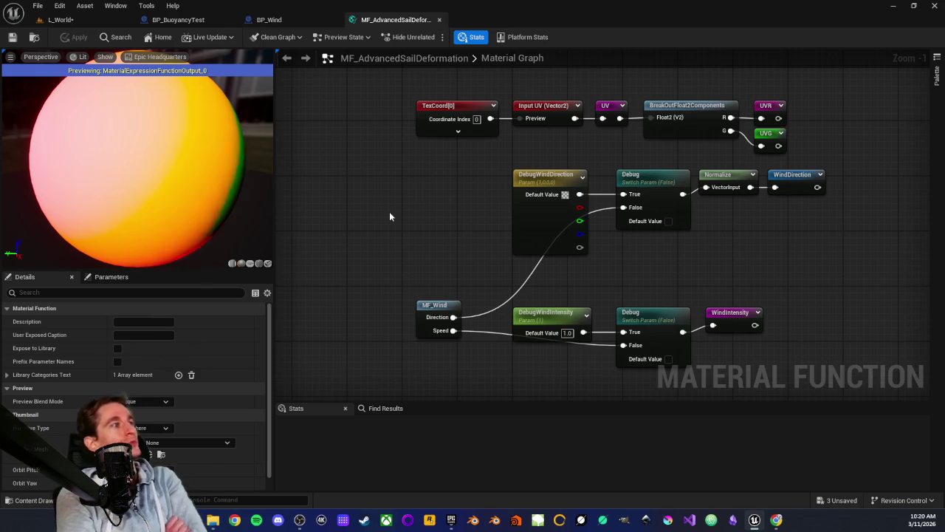
{"action": "middle_click", "coordinate": [389, 21]}
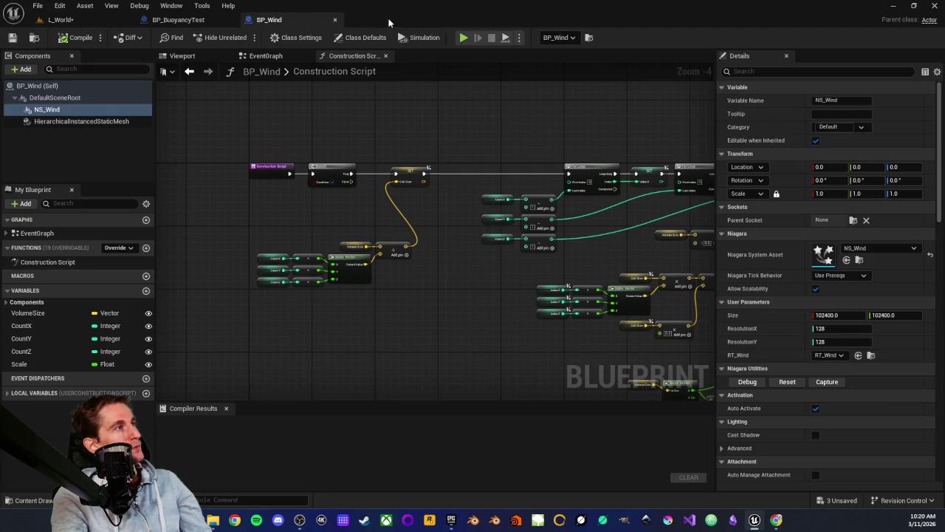
Step: Run a brief playtest of the L_World level
{"action": "left_click", "coordinate": [65, 19]}
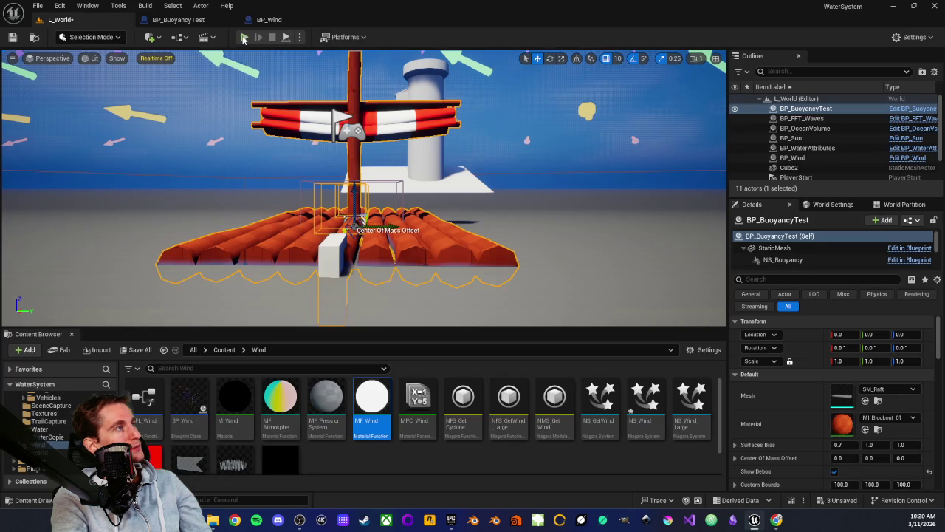
{"action": "left_click", "coordinate": [244, 38]}
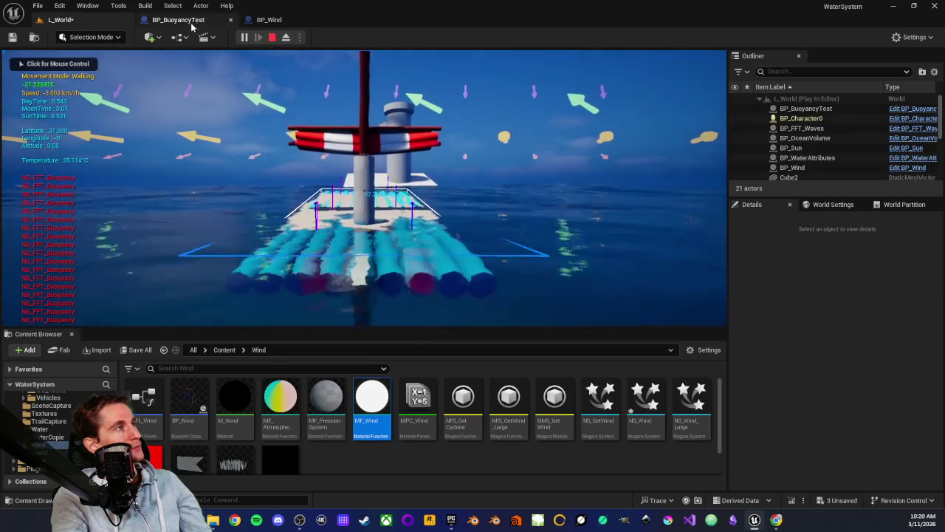
{"action": "key", "text": "Escape"}
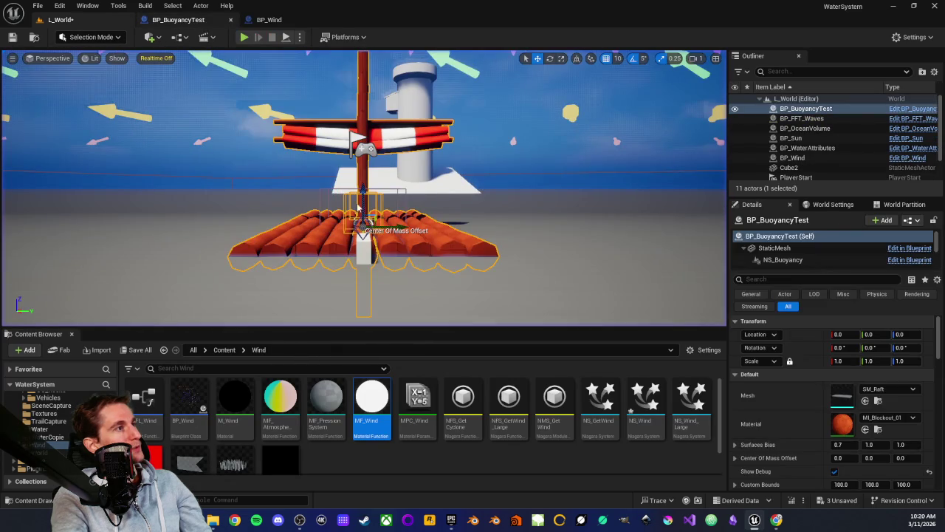
Step: Delete the Print String debug nodes from BP_BuoyancyTest and compile and save it
{"action": "key", "text": "ctrl+e"}
{"action": "scroll", "coordinate": [317, 211], "scroll_direction": "up", "scroll_amount": 5}
{"action": "mouse_move", "coordinate": [317, 211]}
{"action": "left_mouse_down"}
{"action": "mouse_move", "coordinate": [463, 337]}
{"action": "mouse_move", "coordinate": [460, 310]}
{"action": "left_mouse_up"}
{"action": "key", "text": "Delete"}
{"action": "left_click_drag", "start_coordinate": [372, 238], "coordinate": [372, 222]}
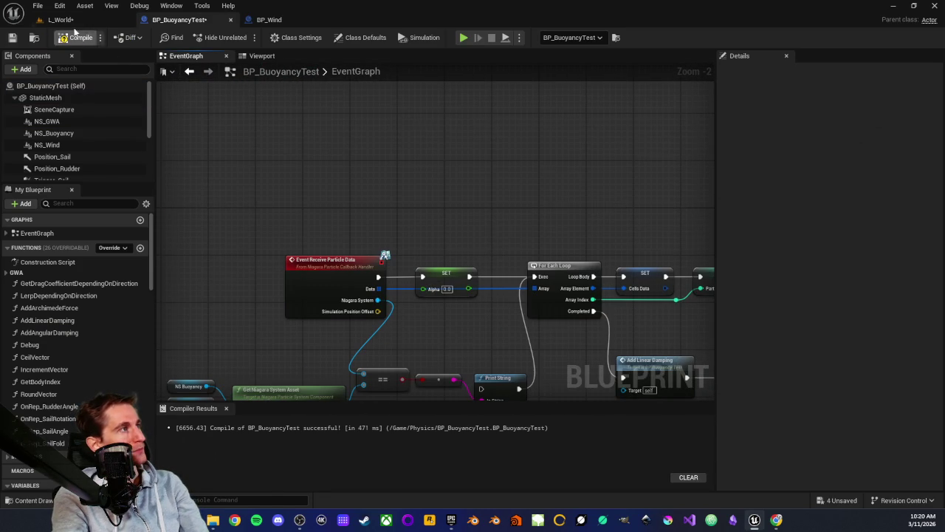
{"action": "left_click", "coordinate": [11, 38]}
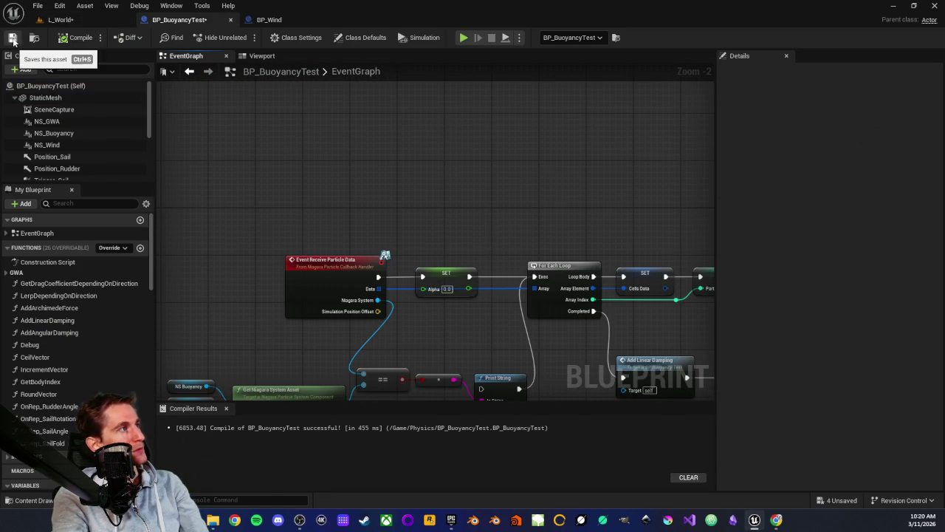
Step: Playtest the raft sailing in the wind, then return to BP_BuoyancyTest's Event Graph
{"action": "left_click", "coordinate": [71, 21]}
{"action": "left_click", "coordinate": [243, 37]}
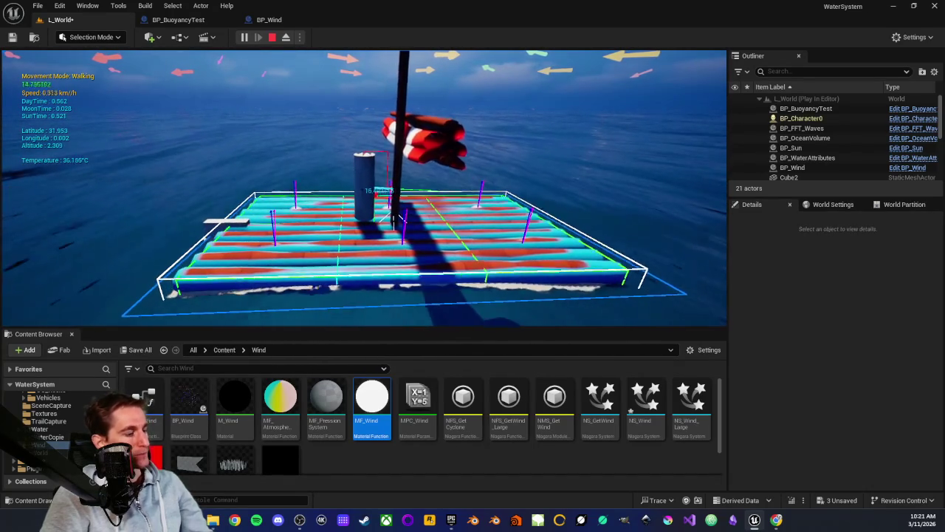
{"action": "key", "text": "Escape"}
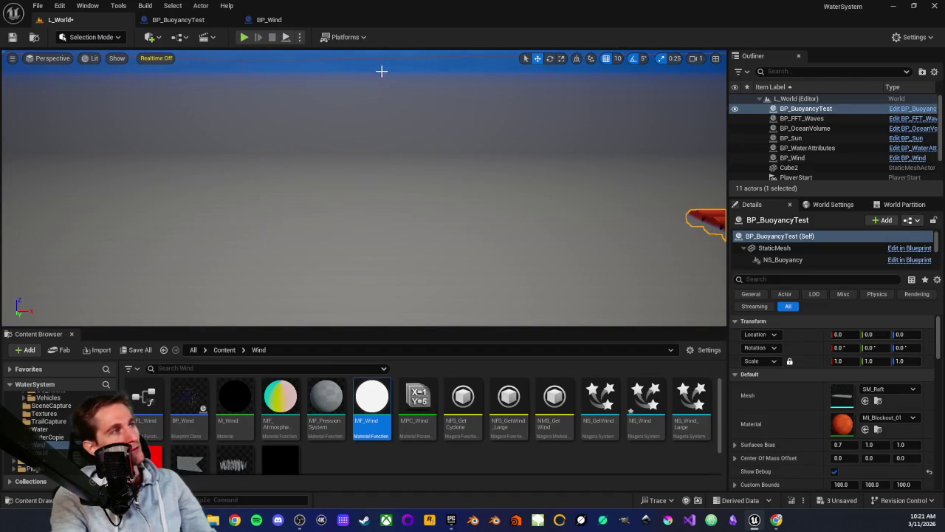
{"action": "left_click", "coordinate": [193, 22]}
{"action": "scroll", "coordinate": [399, 181], "scroll_direction": "down", "scroll_amount": 10}
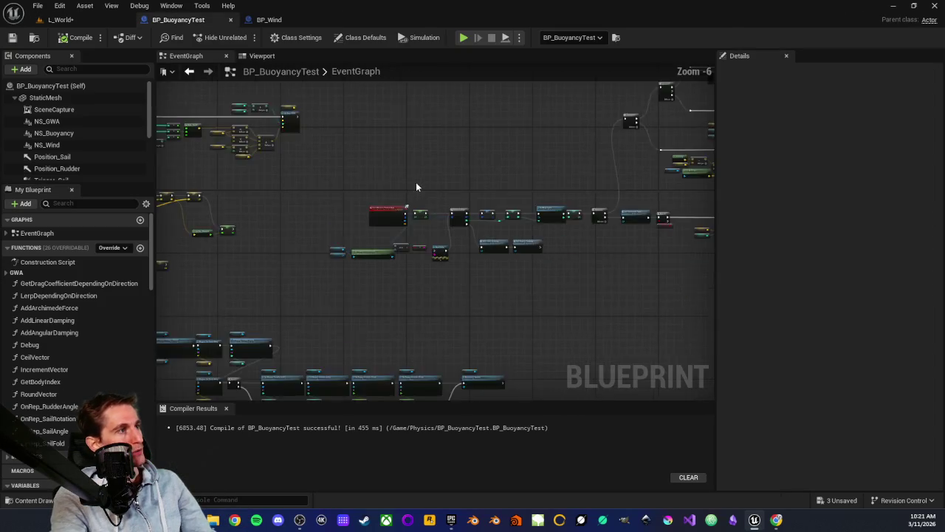
{"action": "mouse_move", "coordinate": [320, 248]}
{"action": "left_mouse_down"}
{"action": "mouse_move", "coordinate": [384, 227]}
{"action": "mouse_move", "coordinate": [505, 225]}
{"action": "mouse_move", "coordinate": [401, 238]}
{"action": "left_mouse_up"}
{"action": "scroll", "coordinate": [333, 216], "scroll_direction": "up", "scroll_amount": 4}
{"action": "scroll", "coordinate": [325, 243], "scroll_direction": "down", "scroll_amount": 3}
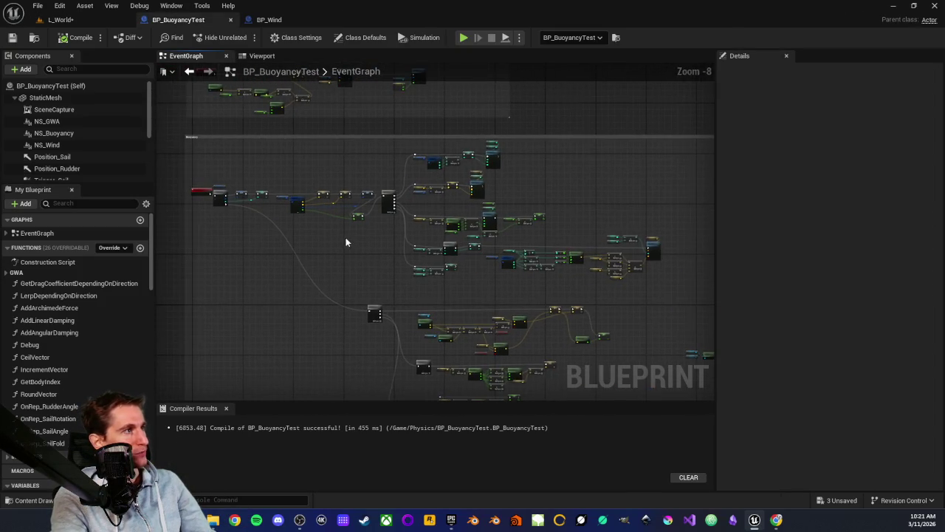
{"action": "left_click_drag", "start_coordinate": [317, 194], "coordinate": [291, 280]}
{"action": "scroll", "coordinate": [316, 297], "scroll_direction": "up", "scroll_amount": 7}
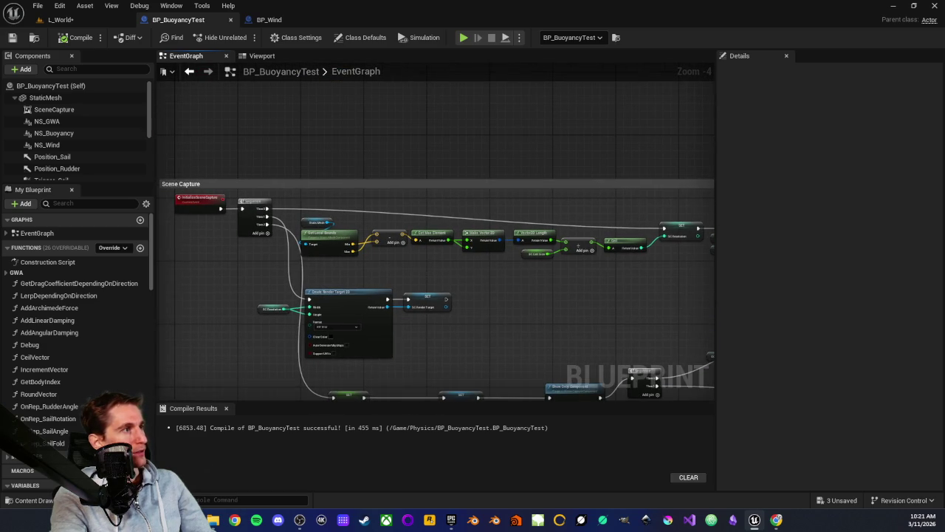
{"action": "left_click_drag", "start_coordinate": [415, 280], "coordinate": [536, 292]}
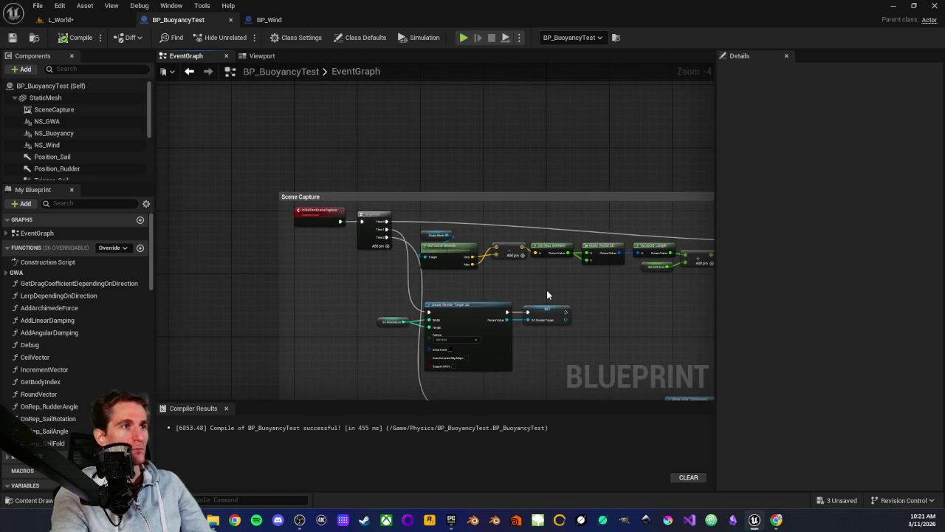
{"action": "scroll", "coordinate": [587, 254], "scroll_direction": "down", "scroll_amount": 2}
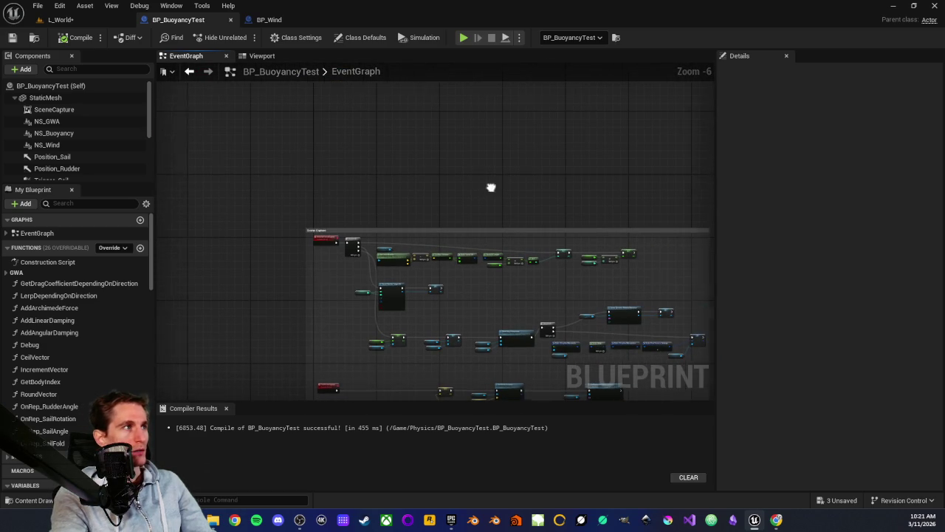
{"action": "scroll", "coordinate": [439, 184], "scroll_direction": "down", "scroll_amount": 2}
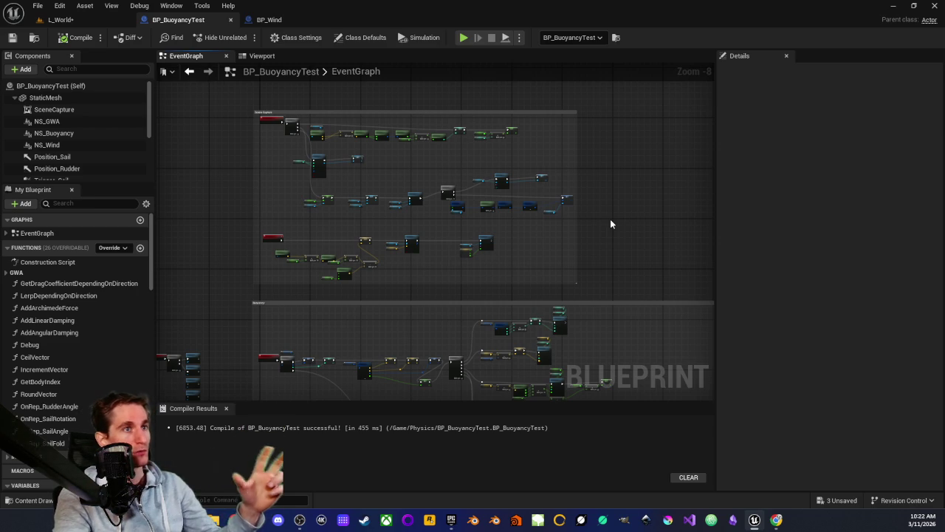
{"action": "scroll", "coordinate": [589, 323], "scroll_direction": "down", "scroll_amount": 1}
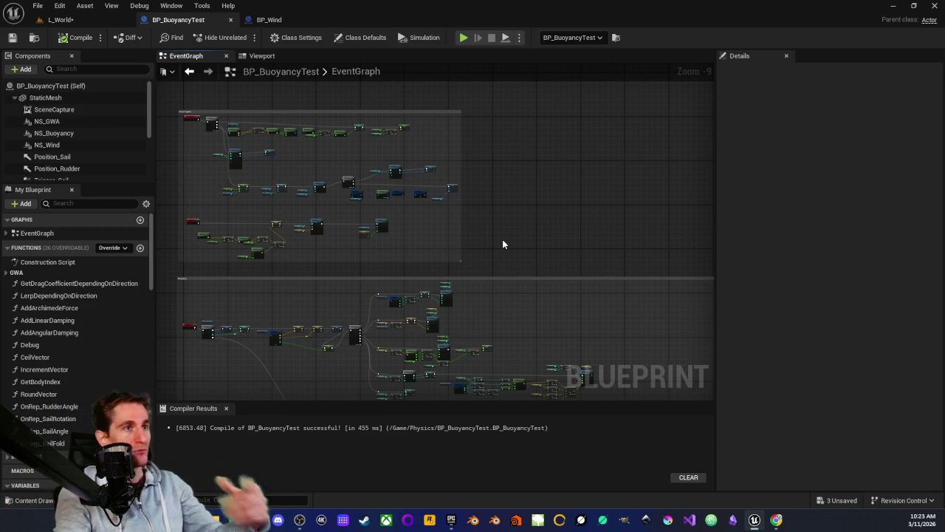
{"action": "scroll", "coordinate": [522, 242], "scroll_direction": "down", "scroll_amount": 2}
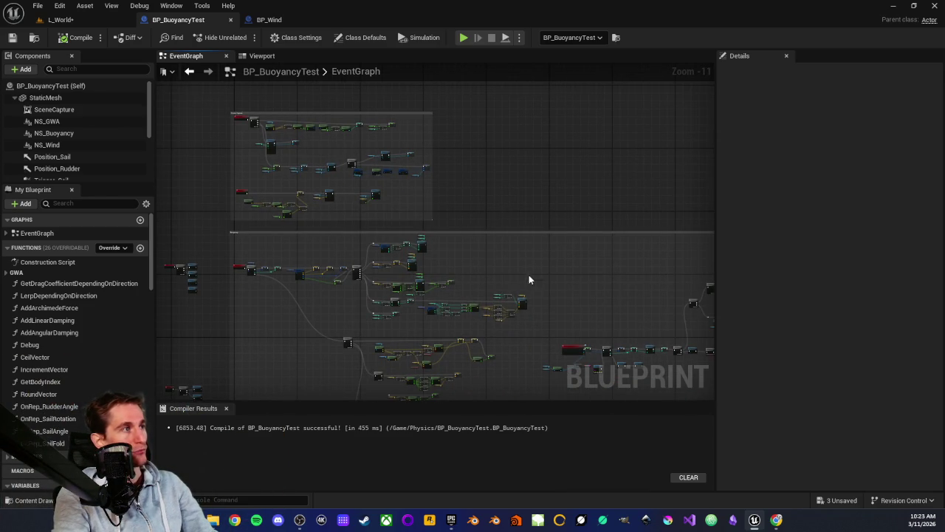
{"action": "scroll", "coordinate": [530, 179], "scroll_direction": "up", "scroll_amount": 1}
{"action": "scroll", "coordinate": [397, 231], "scroll_direction": "down", "scroll_amount": 2}
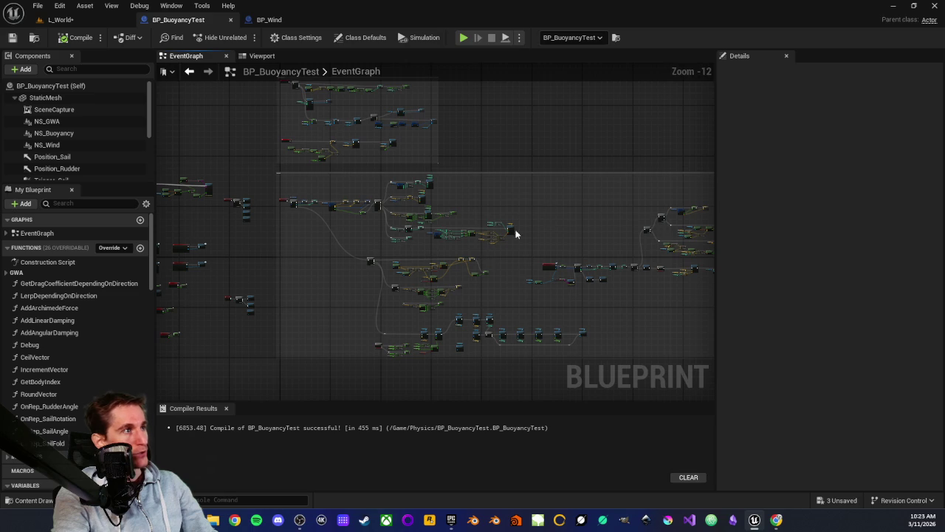
{"action": "scroll", "coordinate": [566, 210], "scroll_direction": "up", "scroll_amount": 1}
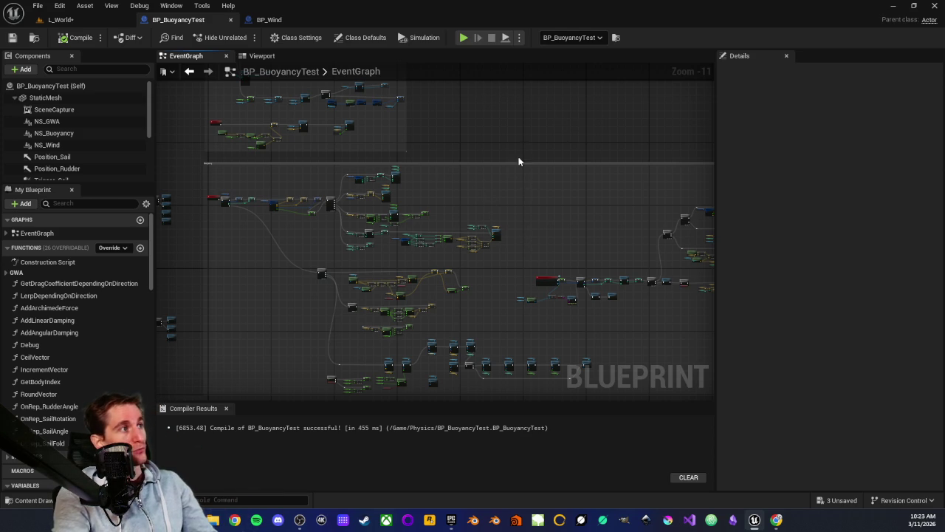
{"action": "left_click_drag", "start_coordinate": [514, 140], "coordinate": [493, 167]}
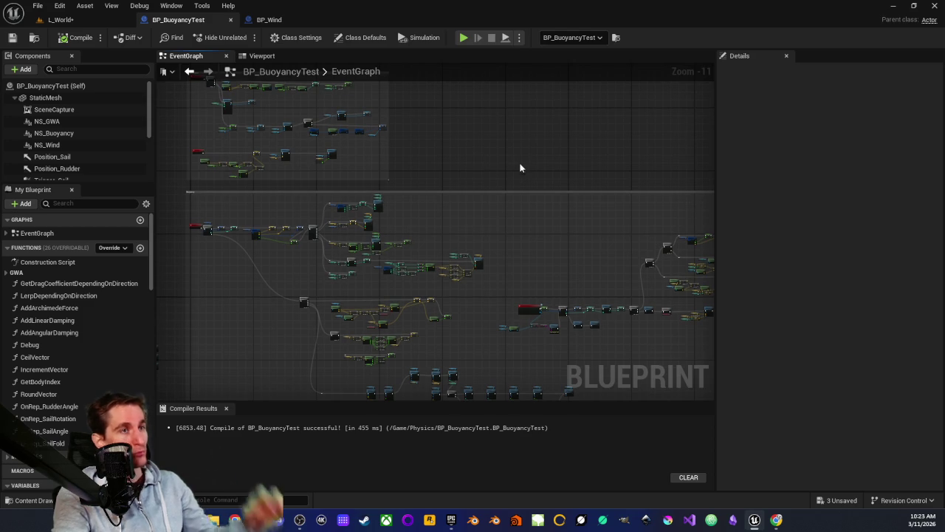
{"action": "scroll", "coordinate": [516, 266], "scroll_direction": "up", "scroll_amount": 2}
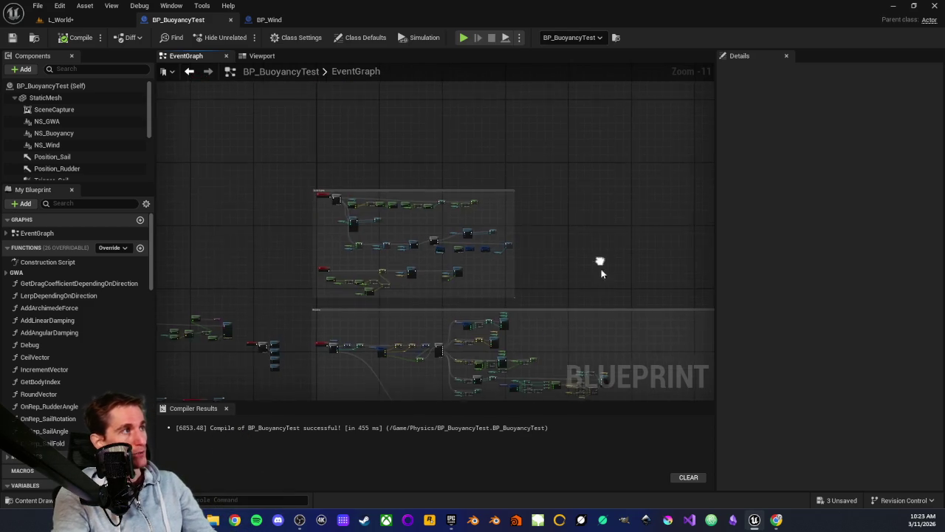
{"action": "scroll", "coordinate": [525, 281], "scroll_direction": "down", "scroll_amount": 2}
{"action": "scroll", "coordinate": [552, 294], "scroll_direction": "up", "scroll_amount": 2}
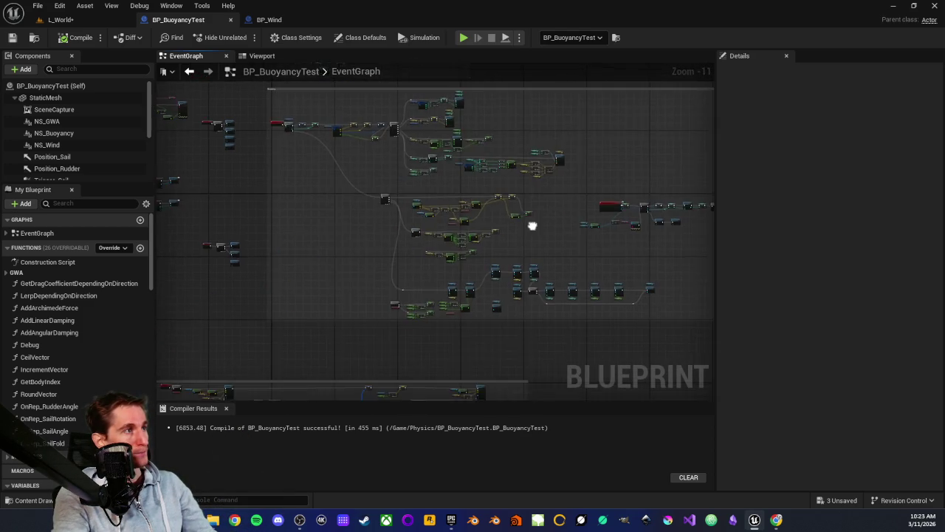
{"action": "left_click_drag", "start_coordinate": [552, 293], "coordinate": [391, 242]}
{"action": "scroll", "coordinate": [390, 242], "scroll_direction": "down", "scroll_amount": 3}
{"action": "scroll", "coordinate": [420, 236], "scroll_direction": "up", "scroll_amount": 1}
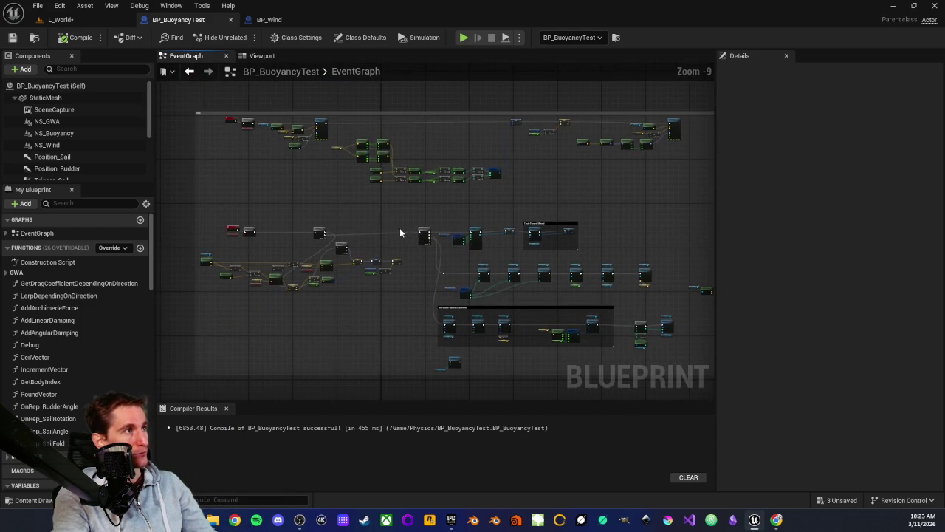
{"action": "scroll", "coordinate": [451, 286], "scroll_direction": "up", "scroll_amount": 2}
{"action": "scroll", "coordinate": [192, 143], "scroll_direction": "up", "scroll_amount": 3}
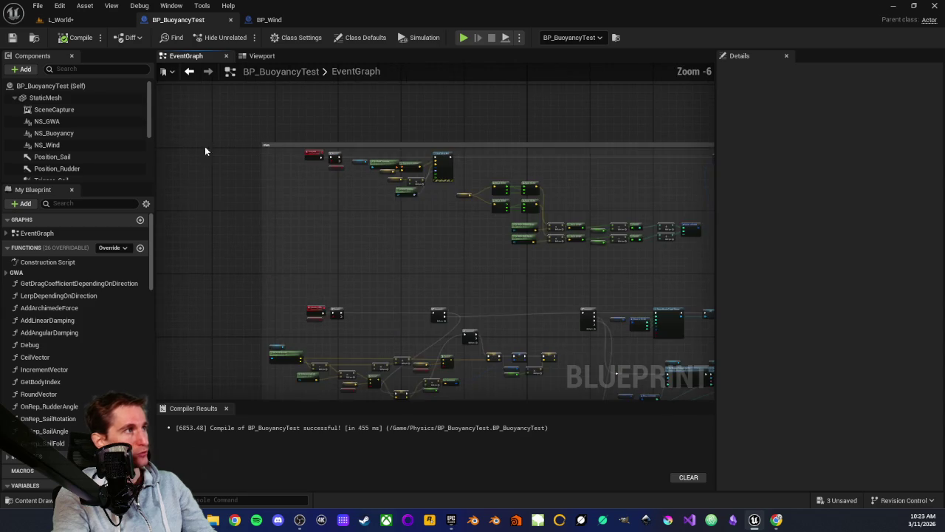
{"action": "scroll", "coordinate": [251, 159], "scroll_direction": "up", "scroll_amount": 3}
{"action": "scroll", "coordinate": [277, 136], "scroll_direction": "down", "scroll_amount": 5}
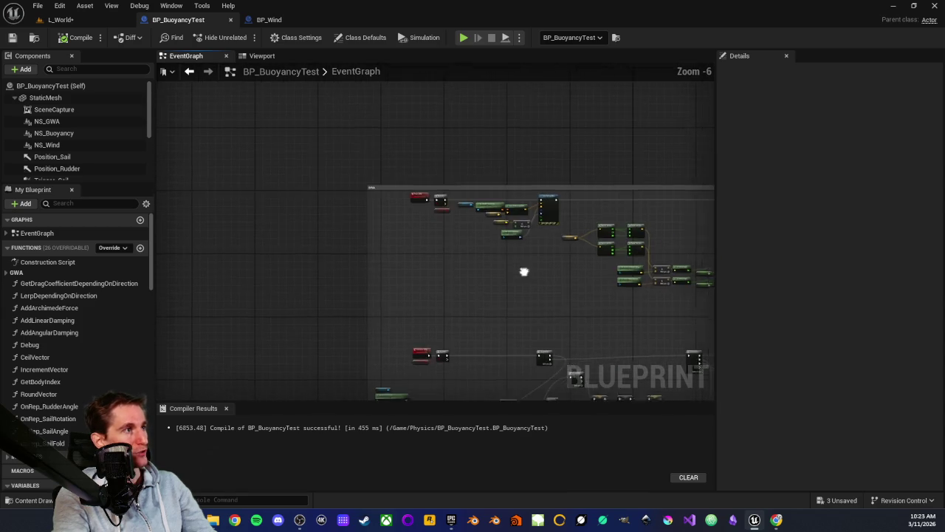
{"action": "scroll", "coordinate": [393, 235], "scroll_direction": "up", "scroll_amount": 2}
{"action": "left_click_drag", "start_coordinate": [394, 235], "coordinate": [333, 192]}
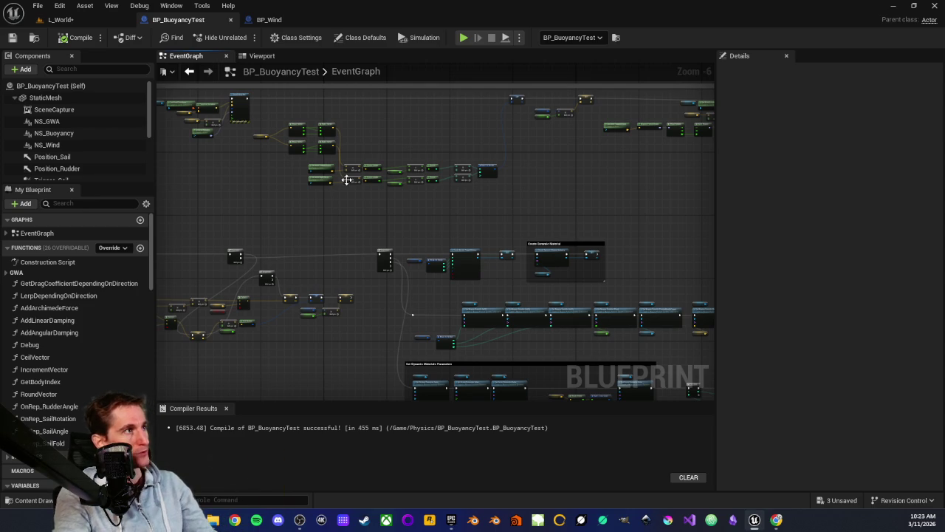
{"action": "scroll", "coordinate": [346, 180], "scroll_direction": "down", "scroll_amount": 3}
{"action": "left_click_drag", "start_coordinate": [380, 219], "coordinate": [367, 294]}
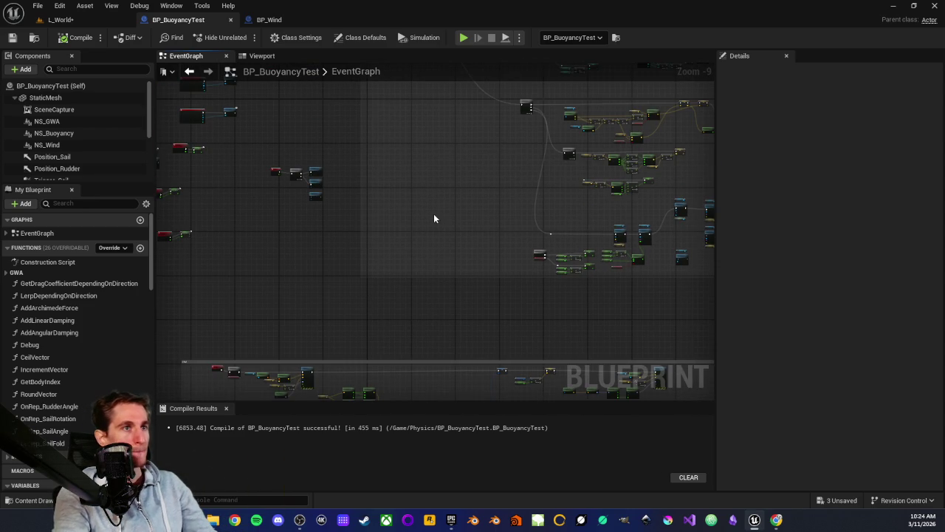
{"action": "mouse_move", "coordinate": [443, 187]}
{"action": "left_mouse_down"}
{"action": "mouse_move", "coordinate": [394, 297]}
{"action": "mouse_move", "coordinate": [376, 305]}
{"action": "left_mouse_up"}
{"action": "scroll", "coordinate": [376, 305], "scroll_direction": "down", "scroll_amount": 3}
{"action": "scroll", "coordinate": [377, 303], "scroll_direction": "up", "scroll_amount": 2}
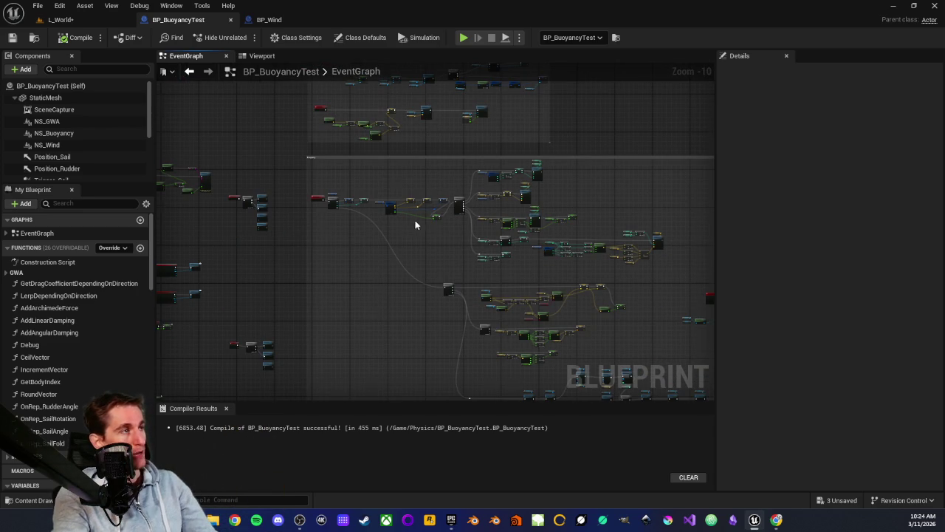
{"action": "scroll", "coordinate": [414, 220], "scroll_direction": "up", "scroll_amount": 2}
{"action": "left_click_drag", "start_coordinate": [386, 227], "coordinate": [372, 240]}
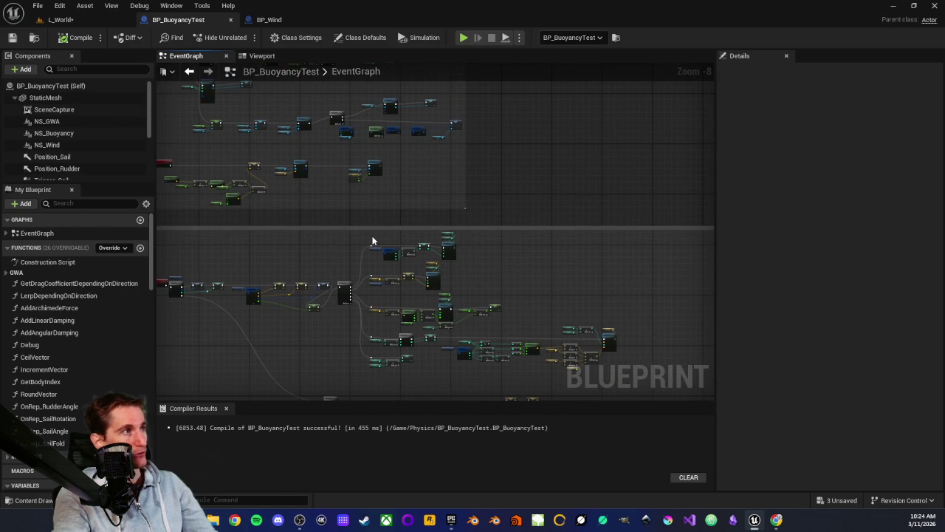
{"action": "mouse_move", "coordinate": [394, 199]}
{"action": "left_mouse_down"}
{"action": "mouse_move", "coordinate": [566, 294]}
{"action": "mouse_move", "coordinate": [445, 166]}
{"action": "mouse_move", "coordinate": [479, 183]}
{"action": "left_mouse_up"}
{"action": "scroll", "coordinate": [565, 291], "scroll_direction": "down", "scroll_amount": 4}
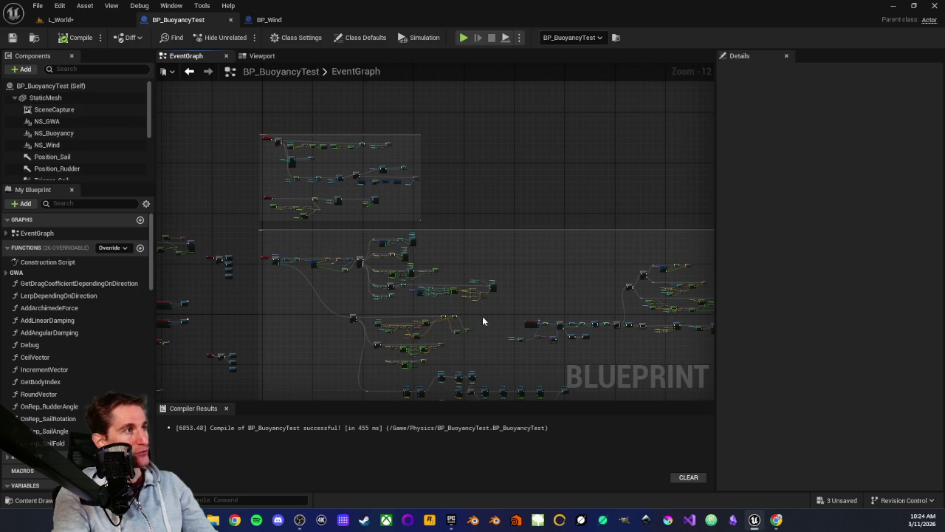
{"action": "left_click_drag", "start_coordinate": [383, 196], "coordinate": [366, 112]}
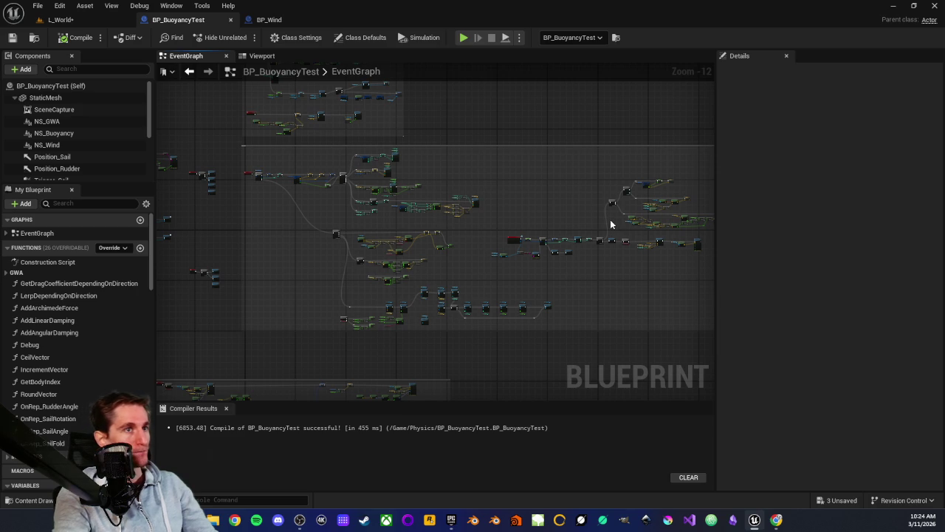
{"action": "mouse_move", "coordinate": [270, 255]}
{"action": "left_mouse_down"}
{"action": "mouse_move", "coordinate": [357, 265]}
{"action": "mouse_move", "coordinate": [409, 243]}
{"action": "mouse_move", "coordinate": [348, 281]}
{"action": "mouse_move", "coordinate": [407, 278]}
{"action": "left_mouse_up"}
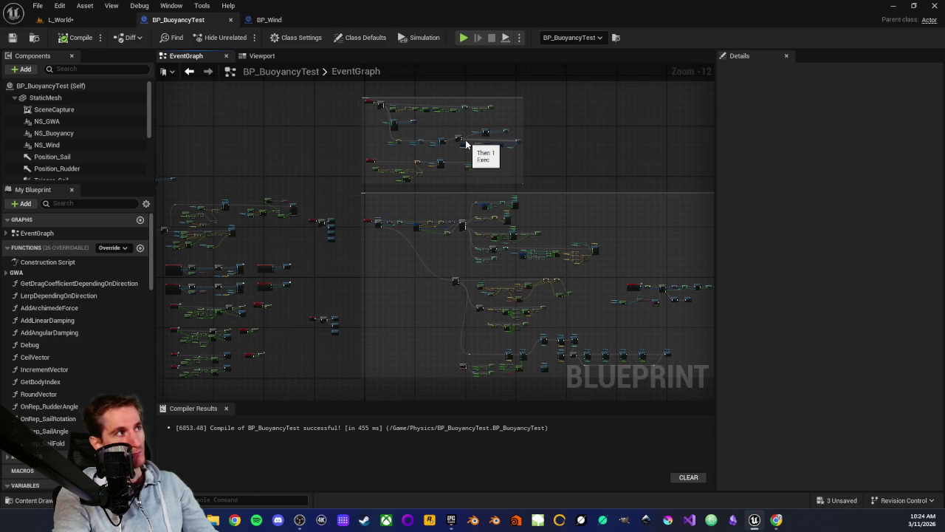
{"action": "scroll", "coordinate": [61, 146], "scroll_direction": "down", "scroll_amount": 2}
{"action": "scroll", "coordinate": [60, 147], "scroll_direction": "up", "scroll_amount": 2}
{"action": "mouse_move", "coordinate": [528, 165]}
{"action": "left_mouse_down"}
{"action": "mouse_move", "coordinate": [440, 177]}
{"action": "mouse_move", "coordinate": [458, 175]}
{"action": "left_mouse_up"}
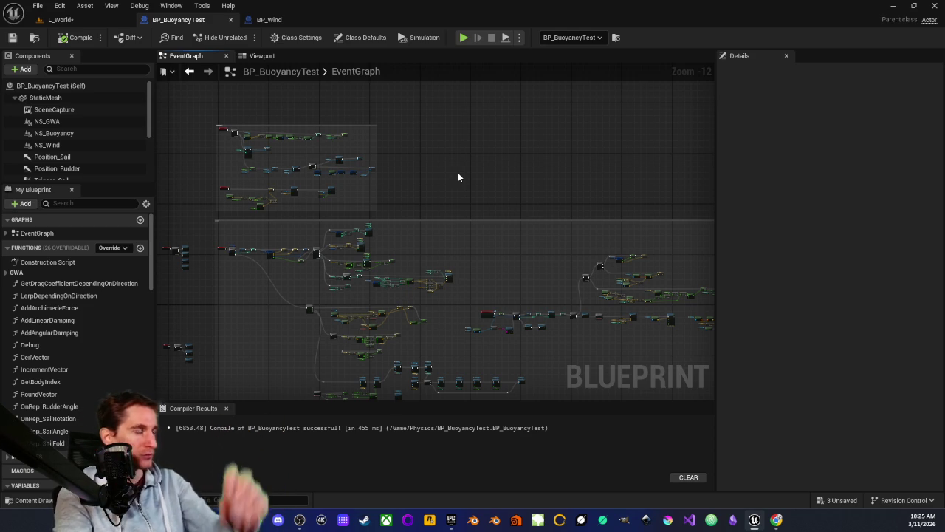
{"action": "scroll", "coordinate": [418, 263], "scroll_direction": "up", "scroll_amount": 1}
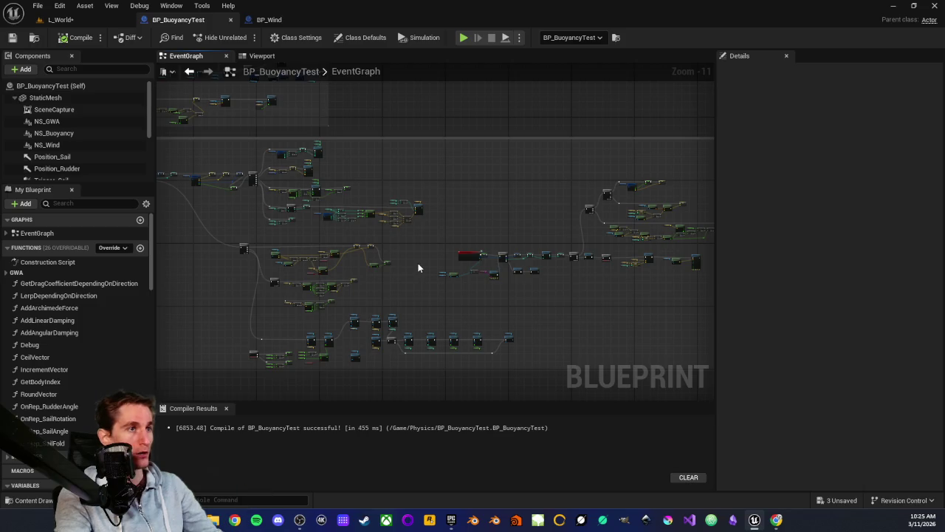
{"action": "left_click_drag", "start_coordinate": [428, 249], "coordinate": [418, 252]}
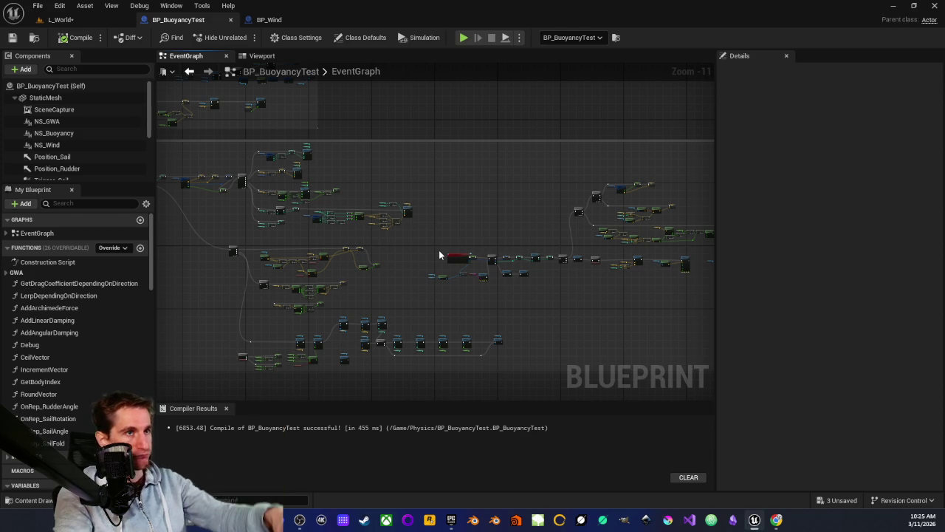
{"action": "scroll", "coordinate": [477, 202], "scroll_direction": "down", "scroll_amount": 1}
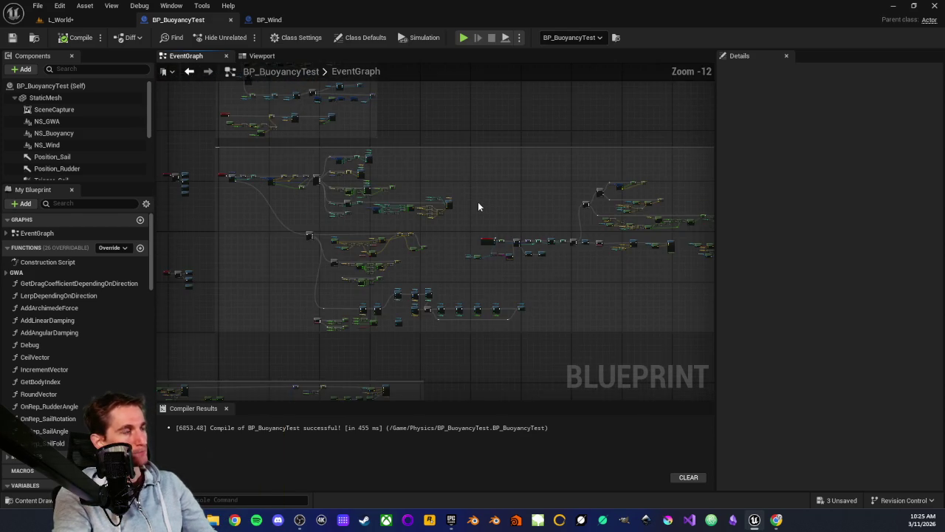
{"action": "scroll", "coordinate": [478, 202], "scroll_direction": "up", "scroll_amount": 2}
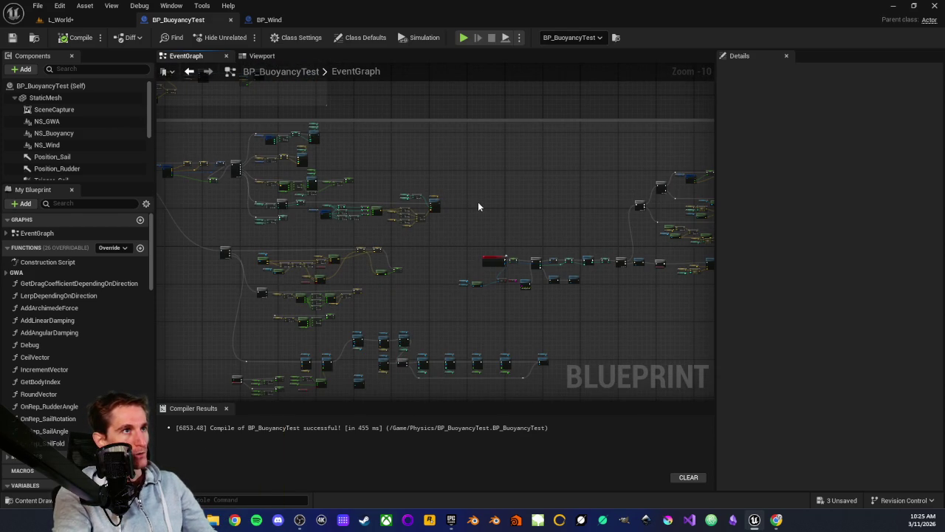
{"action": "scroll", "coordinate": [477, 206], "scroll_direction": "down", "scroll_amount": 2}
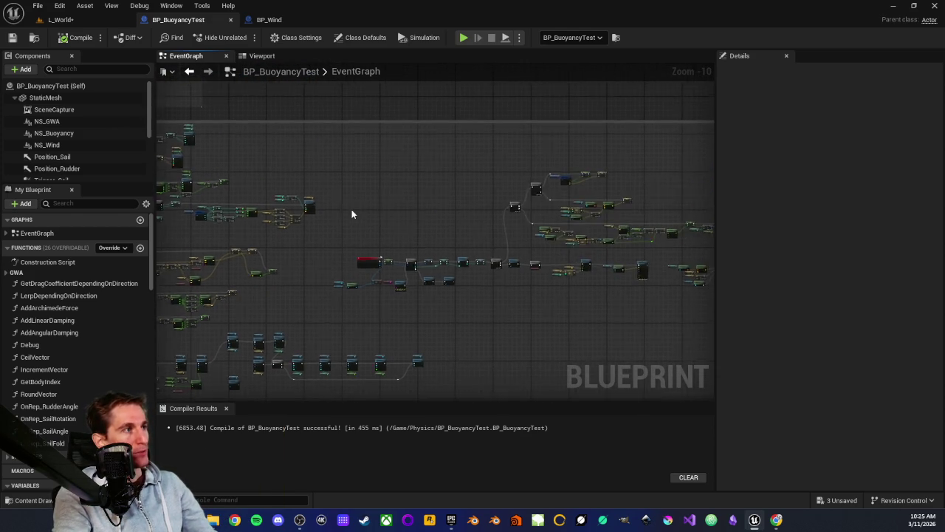
{"action": "scroll", "coordinate": [405, 174], "scroll_direction": "up", "scroll_amount": 1}
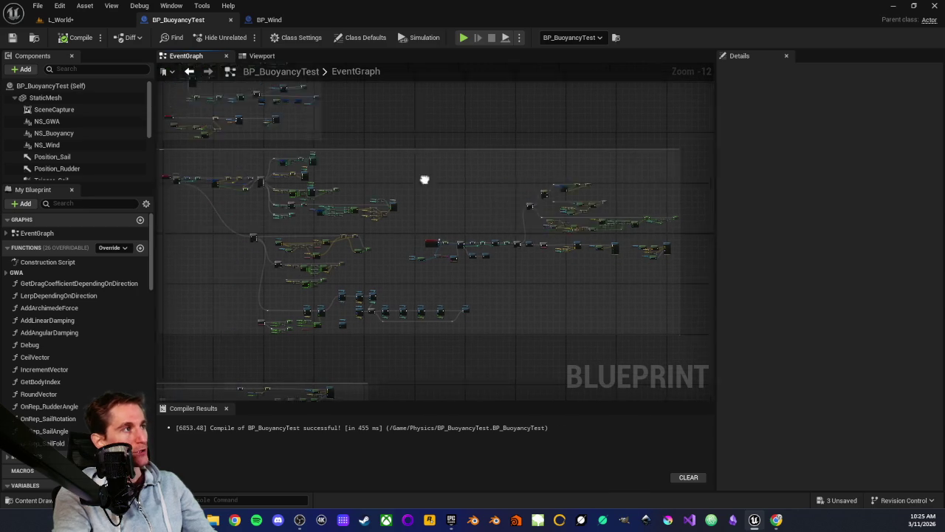
{"action": "scroll", "coordinate": [459, 223], "scroll_direction": "up", "scroll_amount": 1}
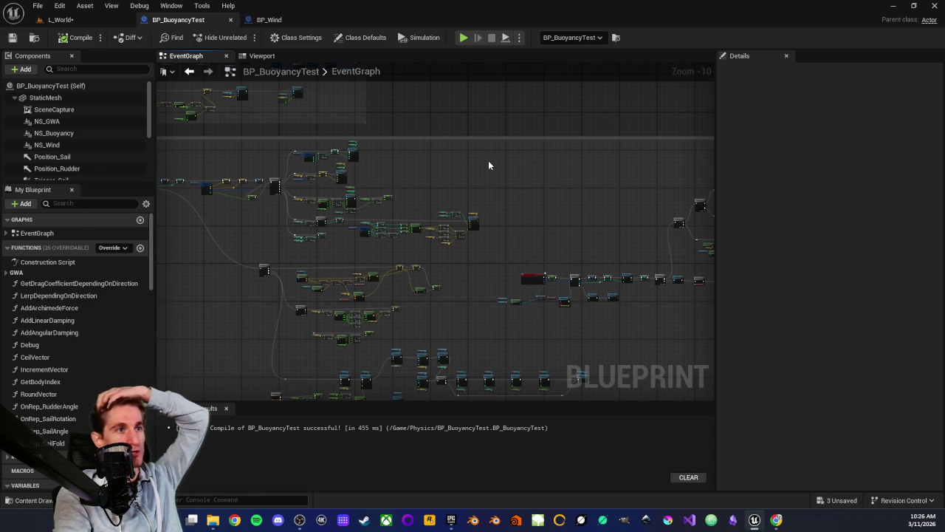
{"action": "scroll", "coordinate": [488, 165], "scroll_direction": "down", "scroll_amount": 2}
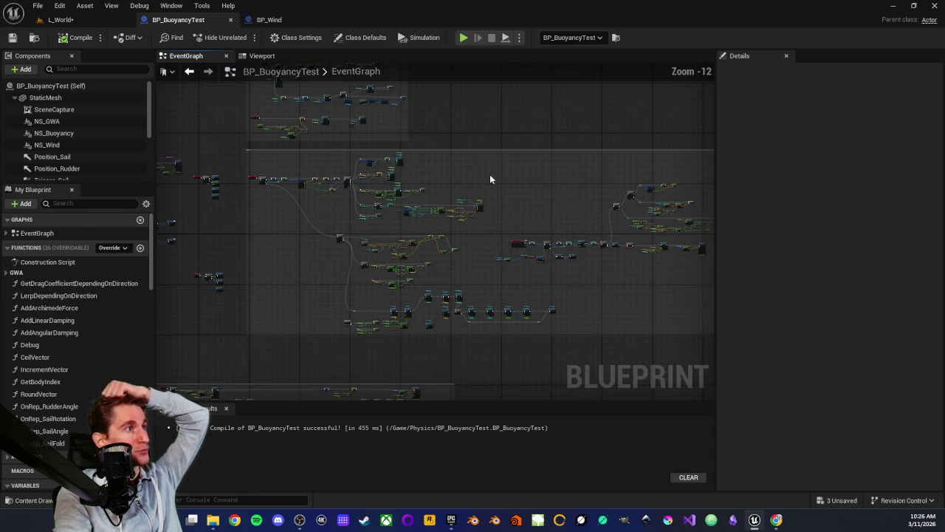
{"action": "mouse_move", "coordinate": [485, 148]}
{"action": "left_mouse_down"}
{"action": "mouse_move", "coordinate": [451, 188]}
{"action": "mouse_move", "coordinate": [458, 192]}
{"action": "mouse_move", "coordinate": [432, 200]}
{"action": "left_mouse_up"}
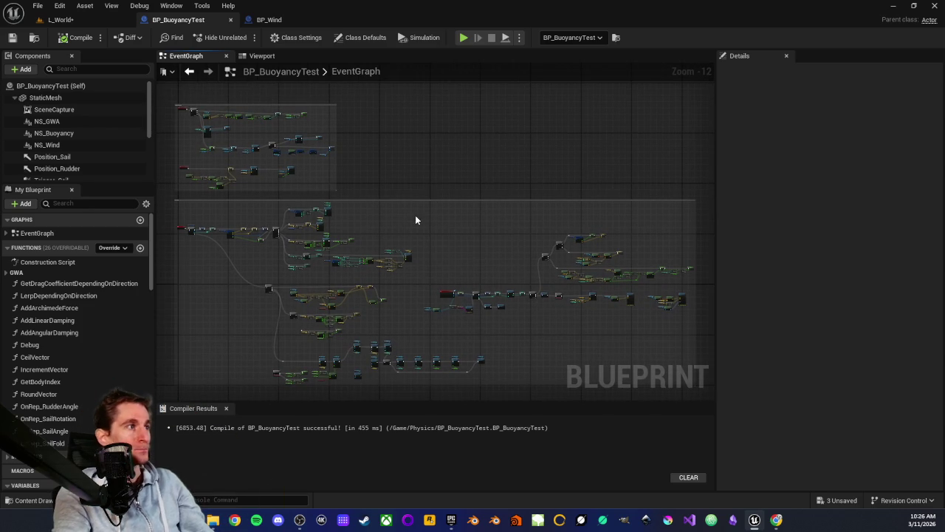
{"action": "scroll", "coordinate": [434, 194], "scroll_direction": "up", "scroll_amount": 1}
{"action": "scroll", "coordinate": [438, 200], "scroll_direction": "up", "scroll_amount": 6}
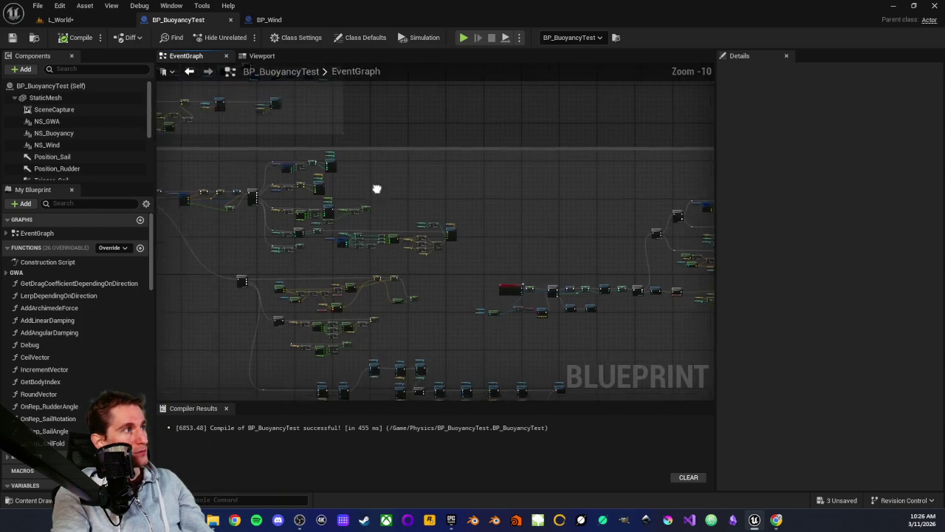
{"action": "scroll", "coordinate": [505, 179], "scroll_direction": "down", "scroll_amount": 3}
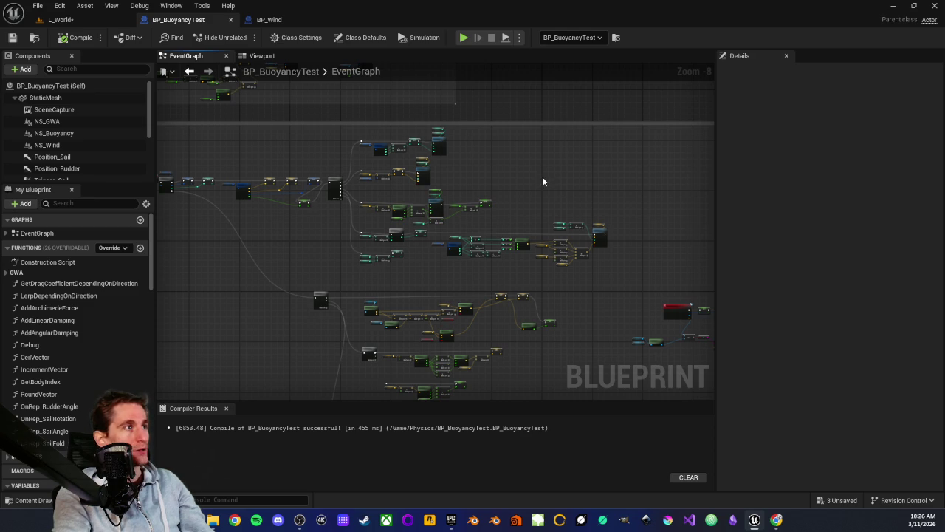
{"action": "scroll", "coordinate": [542, 177], "scroll_direction": "down", "scroll_amount": 2}
{"action": "scroll", "coordinate": [506, 145], "scroll_direction": "down", "scroll_amount": 1}
{"action": "scroll", "coordinate": [485, 176], "scroll_direction": "up", "scroll_amount": 2}
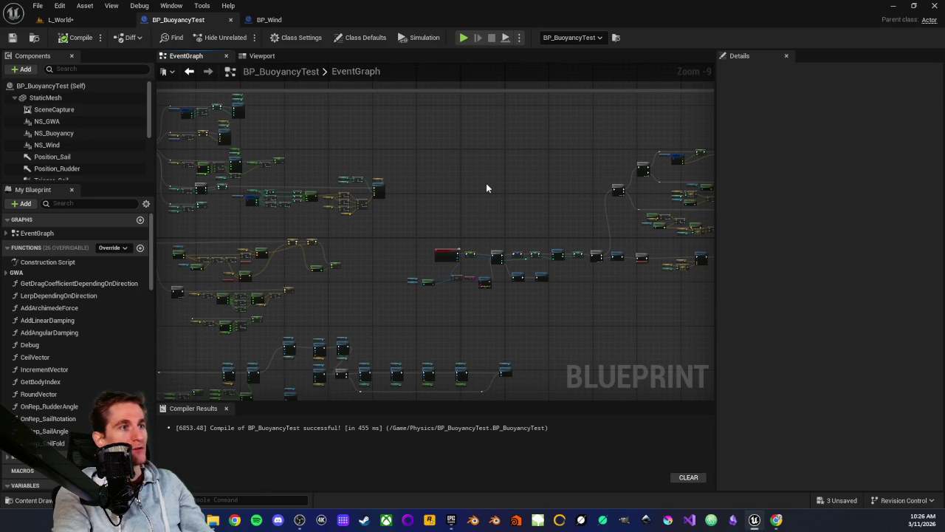
{"action": "scroll", "coordinate": [498, 176], "scroll_direction": "down", "scroll_amount": 1}
{"action": "mouse_move", "coordinate": [498, 176]}
{"action": "left_mouse_down"}
{"action": "mouse_move", "coordinate": [431, 190]}
{"action": "mouse_move", "coordinate": [515, 157]}
{"action": "mouse_move", "coordinate": [553, 209]}
{"action": "mouse_move", "coordinate": [589, 192]}
{"action": "left_mouse_up"}
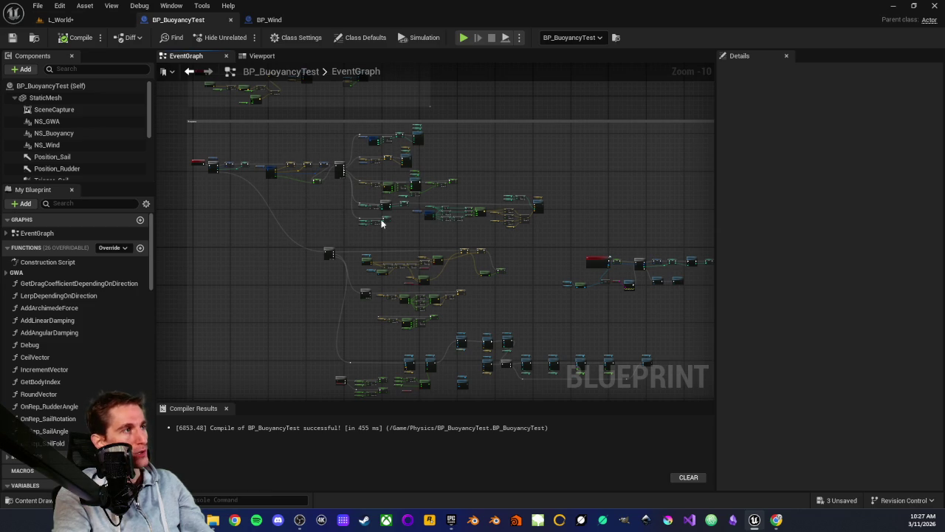
{"action": "left_click_drag", "start_coordinate": [477, 161], "coordinate": [415, 159]}
Step: Zoom in on the red Event Receive Particle Data node, marquee-select it, and leave it deselected
{"action": "scroll", "coordinate": [529, 240], "scroll_direction": "up", "scroll_amount": 7}
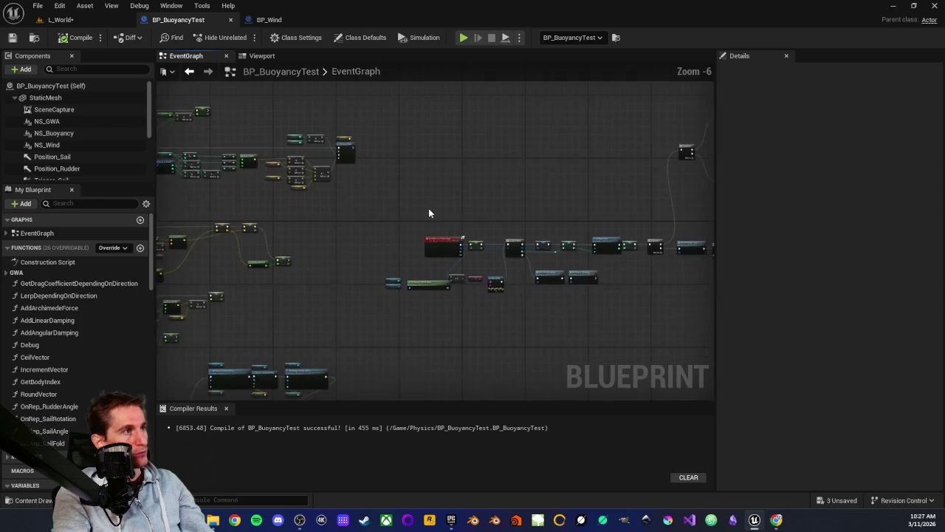
{"action": "left_click_drag", "start_coordinate": [395, 271], "coordinate": [524, 349]}
{"action": "left_click", "coordinate": [408, 264]}
{"action": "left_click_drag", "start_coordinate": [408, 268], "coordinate": [523, 354]}
{"action": "left_click", "coordinate": [415, 268]}
{"action": "left_click_drag", "start_coordinate": [396, 260], "coordinate": [532, 360]}
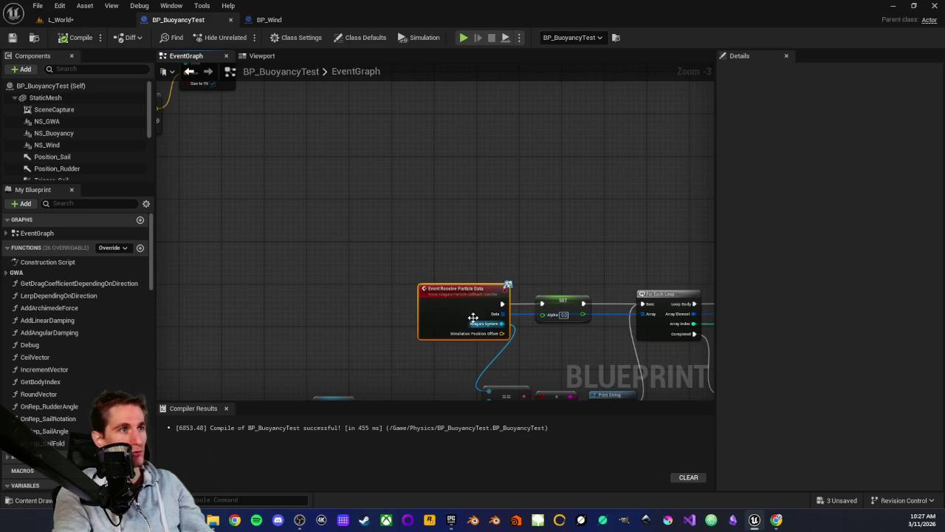
{"action": "left_click", "coordinate": [392, 264]}
{"action": "left_click_drag", "start_coordinate": [393, 263], "coordinate": [514, 354]}
{"action": "left_click", "coordinate": [437, 257]}
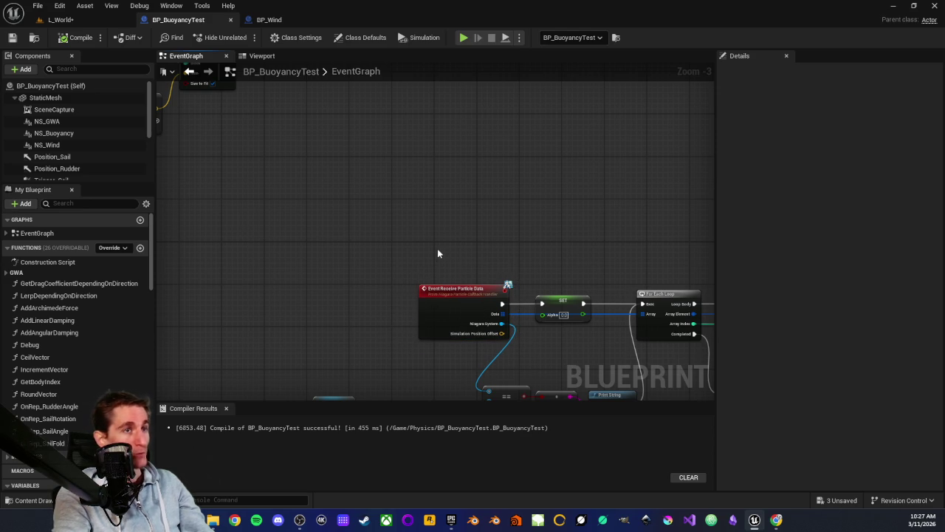
{"action": "left_click_drag", "start_coordinate": [370, 242], "coordinate": [513, 353]}
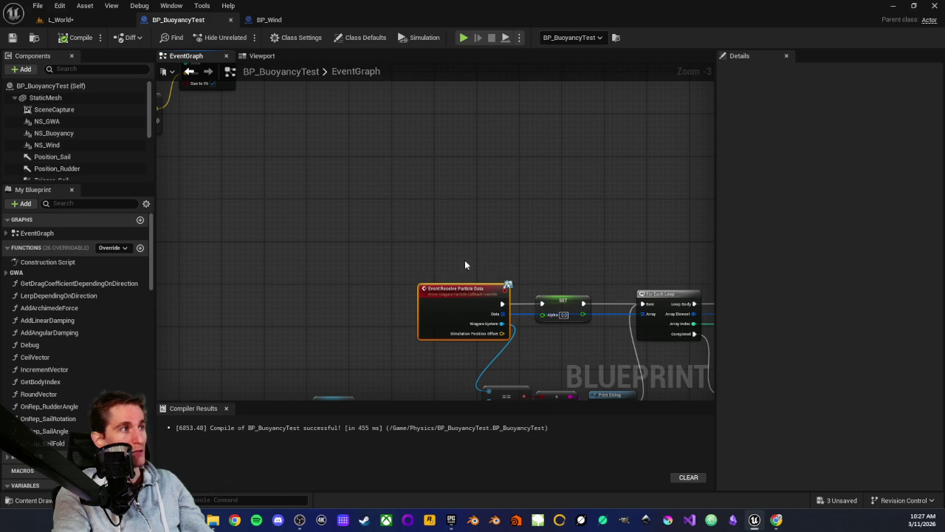
{"action": "scroll", "coordinate": [483, 325], "scroll_direction": "up", "scroll_amount": 3}
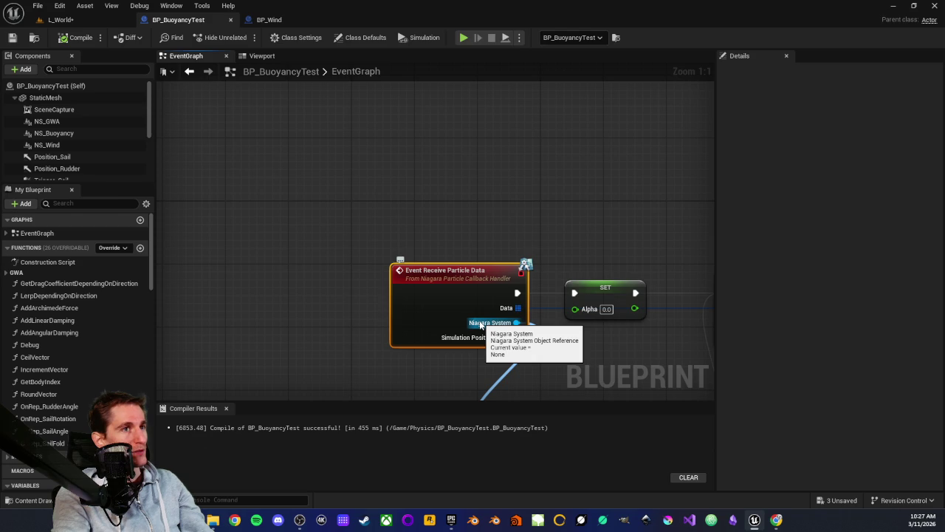
{"action": "left_click", "coordinate": [452, 223]}
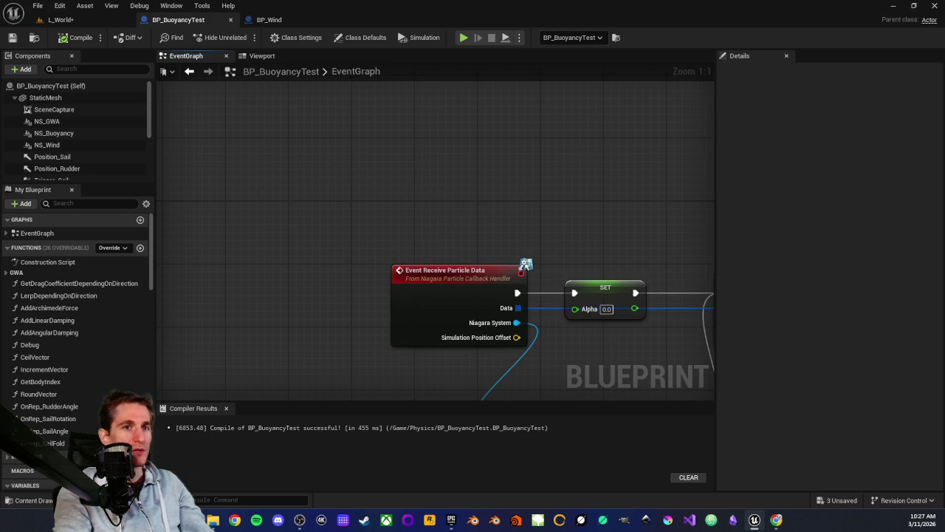
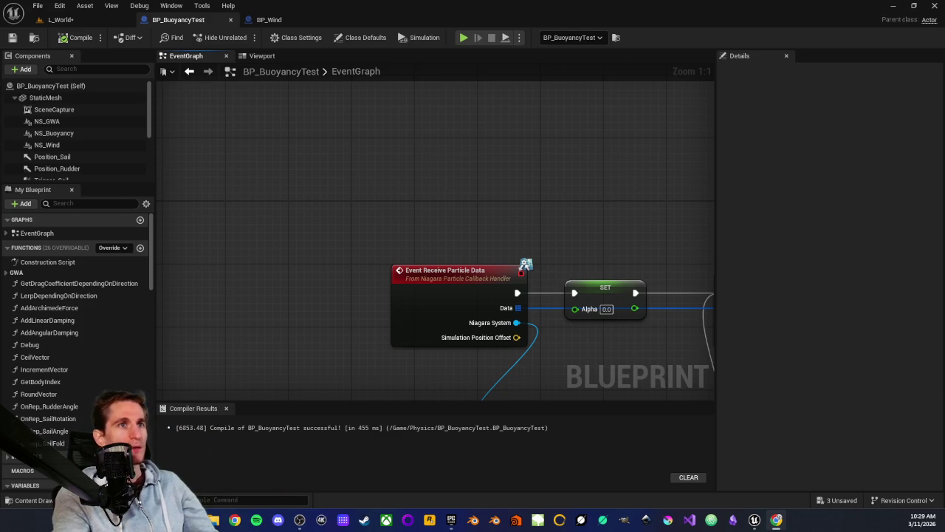
Step: Attach NS_Wind under NS_Buoyancy and review its NS_GetWind Niagara settings in Details
{"action": "left_click_drag", "start_coordinate": [359, 244], "coordinate": [517, 362]}
{"action": "left_click", "coordinate": [422, 218]}
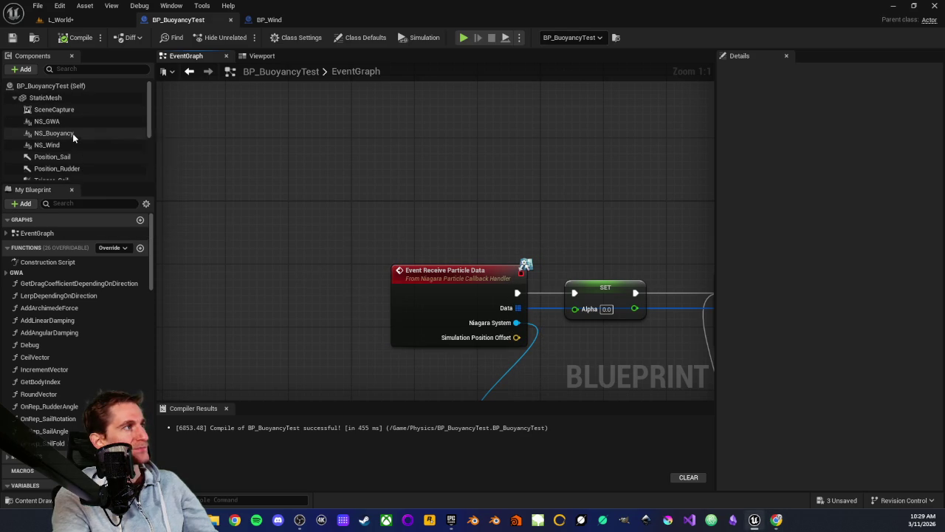
{"action": "mouse_move", "coordinate": [49, 144]}
{"action": "left_mouse_down"}
{"action": "mouse_move", "coordinate": [70, 133]}
{"action": "mouse_move", "coordinate": [66, 121]}
{"action": "mouse_move", "coordinate": [52, 147]}
{"action": "mouse_move", "coordinate": [58, 124]}
{"action": "mouse_move", "coordinate": [59, 133]}
{"action": "mouse_move", "coordinate": [82, 131]}
{"action": "mouse_move", "coordinate": [59, 130]}
{"action": "mouse_move", "coordinate": [64, 138]}
{"action": "mouse_move", "coordinate": [49, 127]}
{"action": "mouse_move", "coordinate": [60, 134]}
{"action": "mouse_move", "coordinate": [44, 148]}
{"action": "left_mouse_up"}
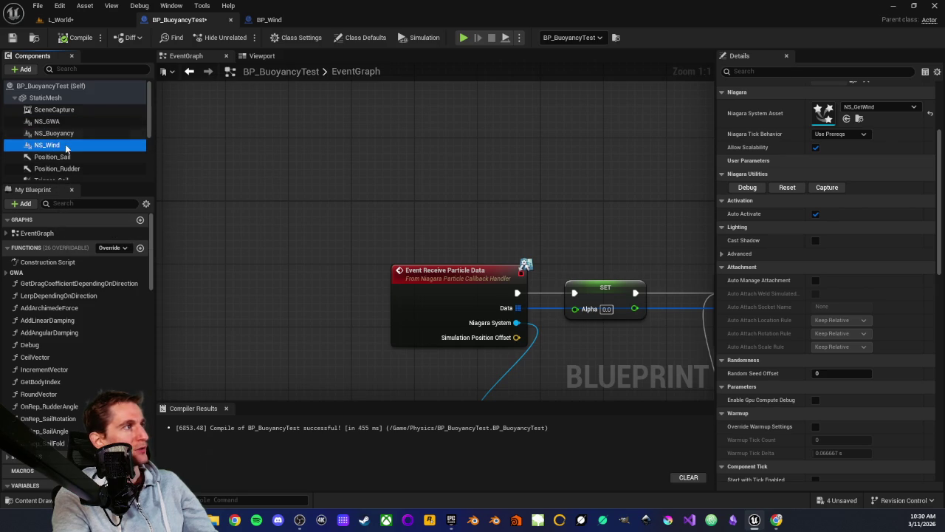
{"action": "scroll", "coordinate": [63, 148], "scroll_direction": "down", "scroll_amount": 3}
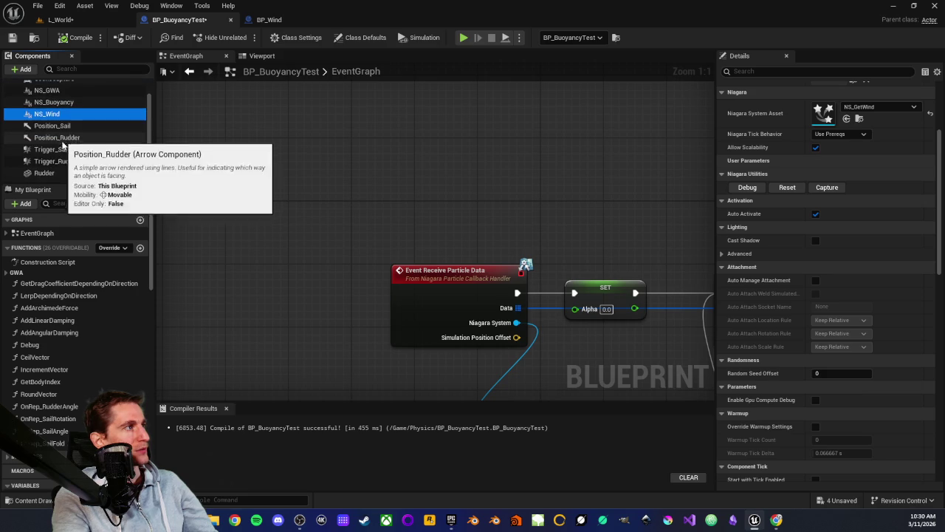
{"action": "scroll", "coordinate": [64, 165], "scroll_direction": "up", "scroll_amount": 3}
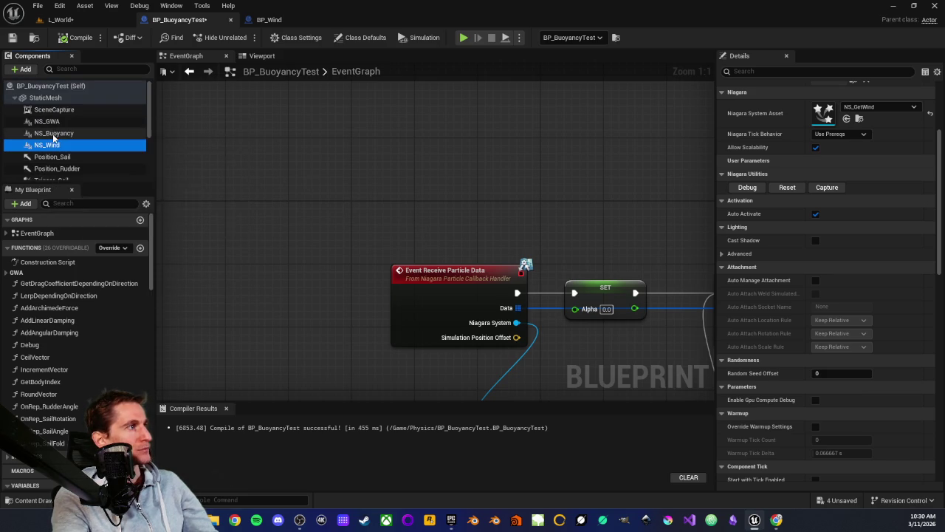
{"action": "left_click", "coordinate": [421, 201]}
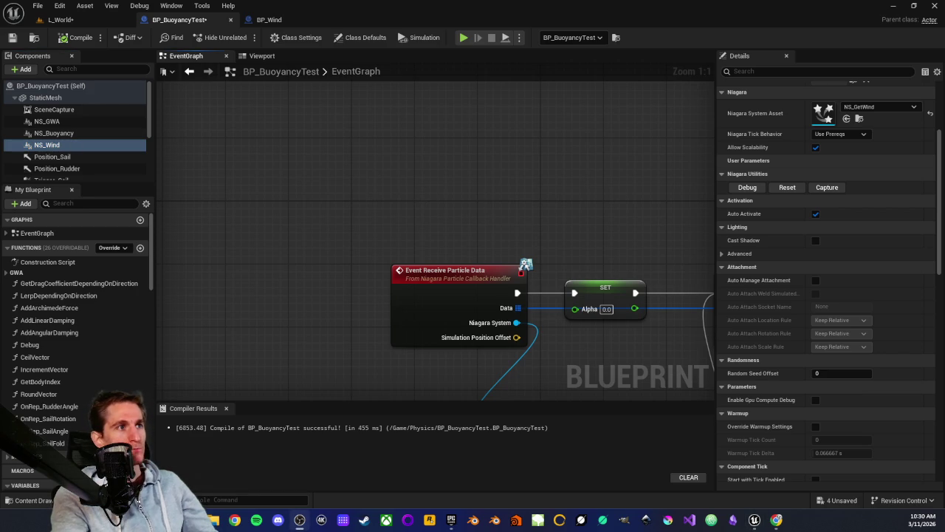
{"action": "scroll", "coordinate": [398, 220], "scroll_direction": "down", "scroll_amount": 1}
Step: Select the Event Receive Particle Data node and save BP_BuoyancyTest
{"action": "left_click_drag", "start_coordinate": [356, 221], "coordinate": [535, 345]}
{"action": "scroll", "coordinate": [464, 206], "scroll_direction": "down", "scroll_amount": 7}
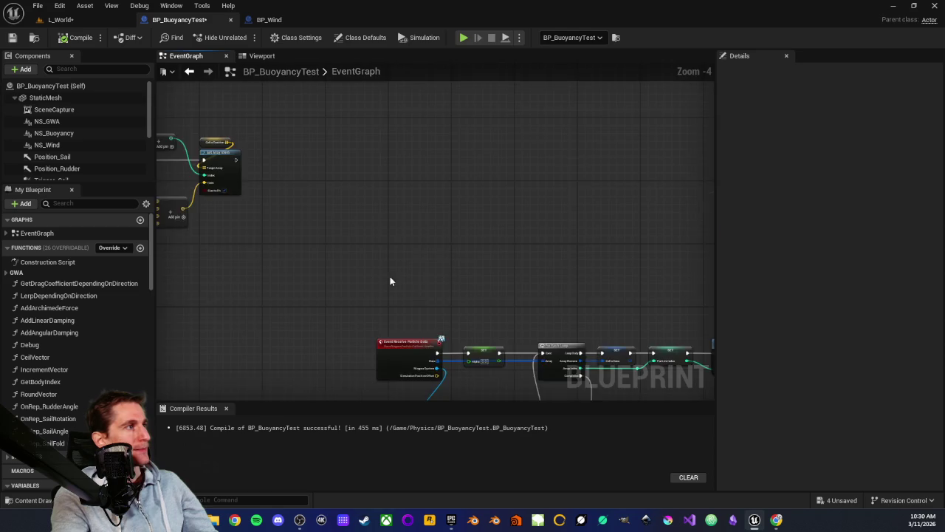
{"action": "scroll", "coordinate": [459, 239], "scroll_direction": "down", "scroll_amount": 3}
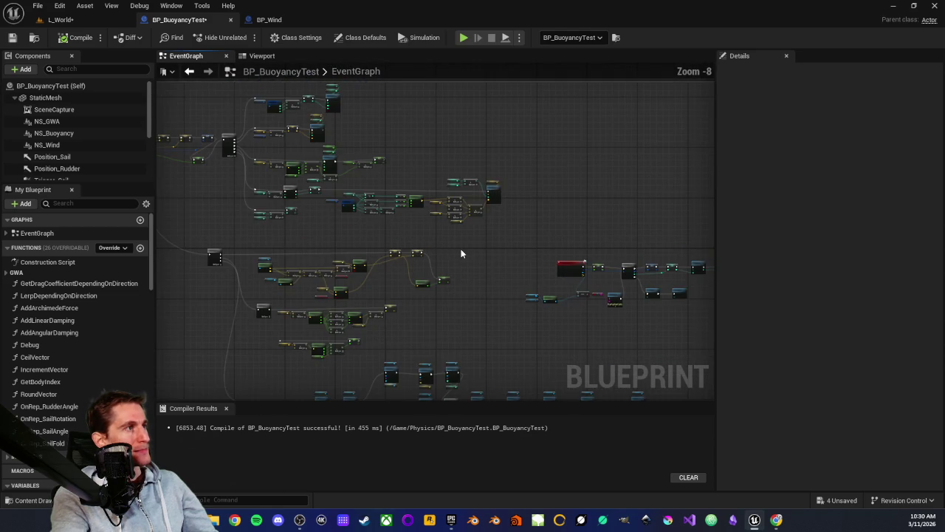
{"action": "scroll", "coordinate": [468, 256], "scroll_direction": "up", "scroll_amount": 1}
{"action": "left_click", "coordinate": [12, 37]}
Step: Zoom out and pan to survey the whole buoyancy and wind node network
{"action": "left_click_drag", "start_coordinate": [427, 96], "coordinate": [442, 143]}
{"action": "scroll", "coordinate": [520, 247], "scroll_direction": "down", "scroll_amount": 3}
{"action": "scroll", "coordinate": [453, 209], "scroll_direction": "up", "scroll_amount": 5}
{"action": "scroll", "coordinate": [581, 254], "scroll_direction": "up", "scroll_amount": 4}
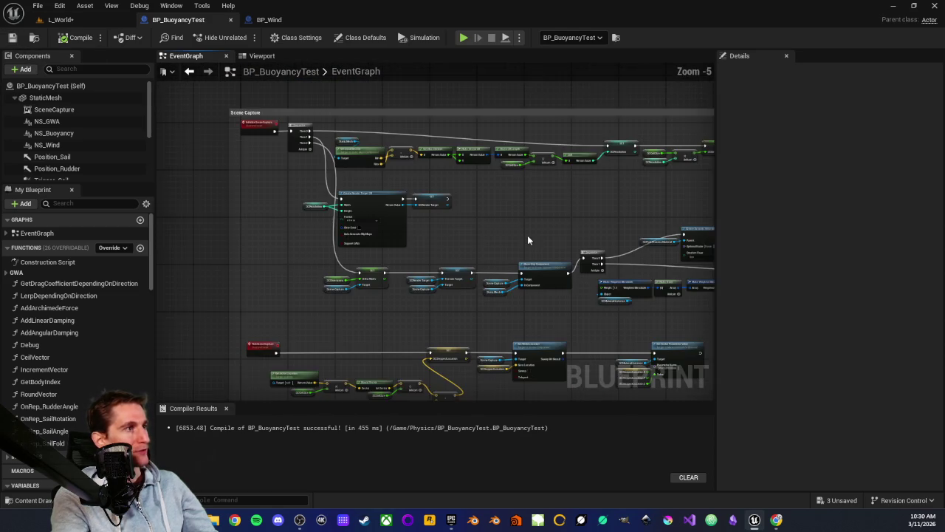
{"action": "scroll", "coordinate": [433, 217], "scroll_direction": "down", "scroll_amount": 3}
{"action": "left_click_drag", "start_coordinate": [663, 258], "coordinate": [378, 249]}
{"action": "scroll", "coordinate": [487, 217], "scroll_direction": "down", "scroll_amount": 5}
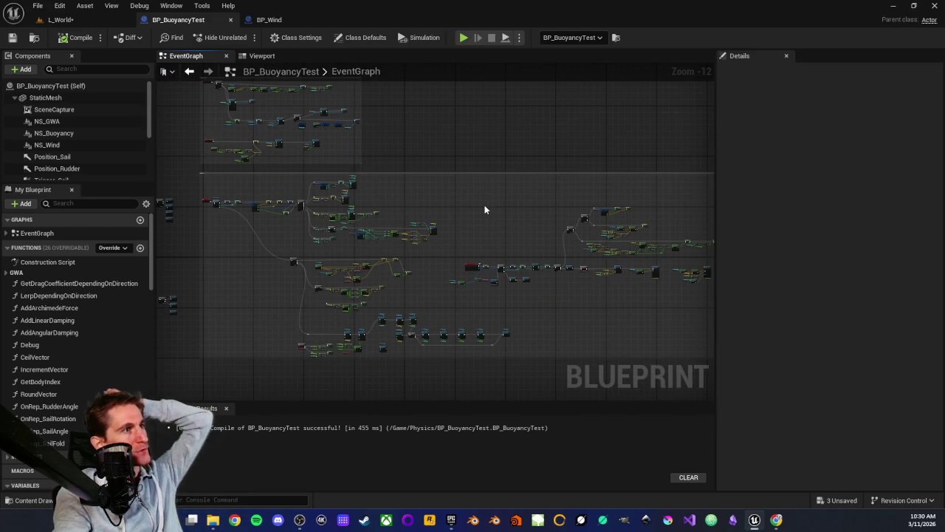
{"action": "mouse_move", "coordinate": [507, 235]}
{"action": "left_mouse_down"}
{"action": "mouse_move", "coordinate": [394, 226]}
{"action": "mouse_move", "coordinate": [470, 221]}
{"action": "left_mouse_up"}
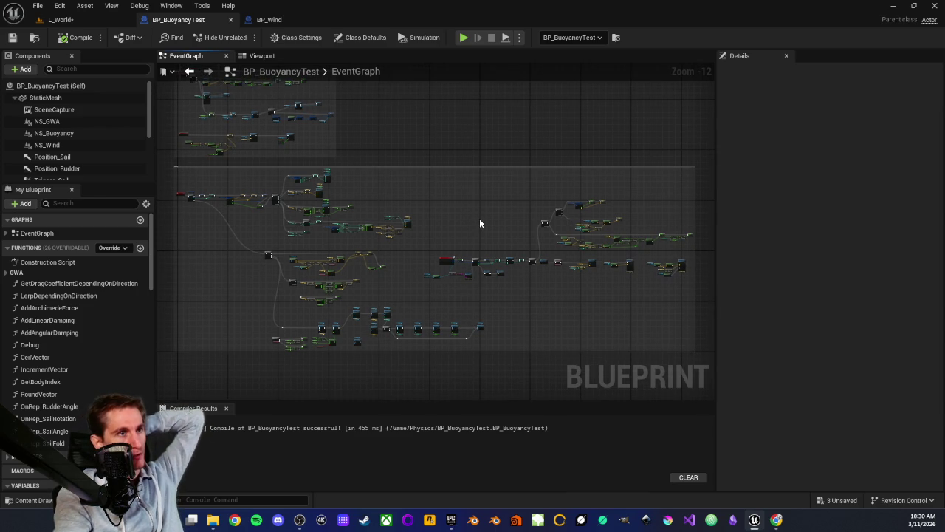
Step: Inspect BP_Wind's Construction Script, then close the BP_Wind blueprint
{"action": "left_click", "coordinate": [290, 21]}
{"action": "scroll", "coordinate": [485, 275], "scroll_direction": "down", "scroll_amount": 3}
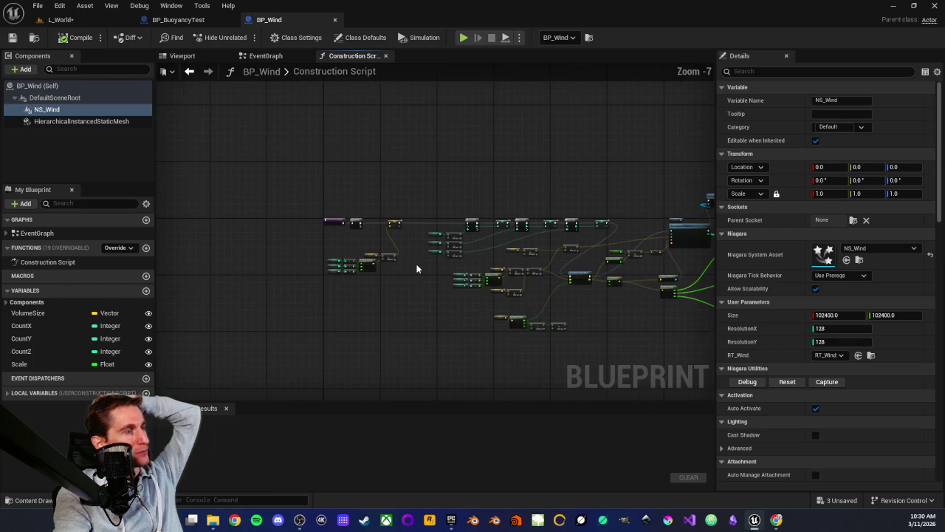
{"action": "scroll", "coordinate": [472, 319], "scroll_direction": "up", "scroll_amount": 4}
{"action": "scroll", "coordinate": [450, 295], "scroll_direction": "down", "scroll_amount": 4}
{"action": "left_click_drag", "start_coordinate": [444, 288], "coordinate": [464, 301]}
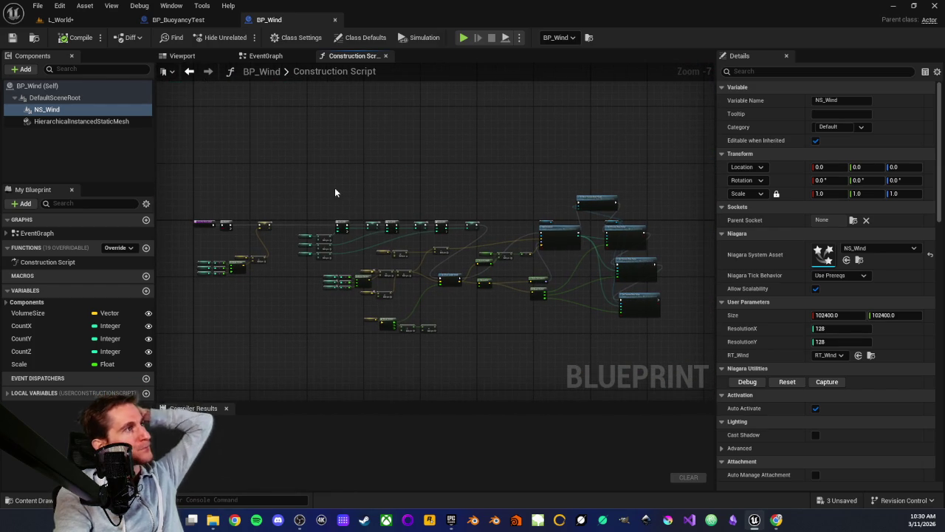
{"action": "left_click", "coordinate": [334, 19]}
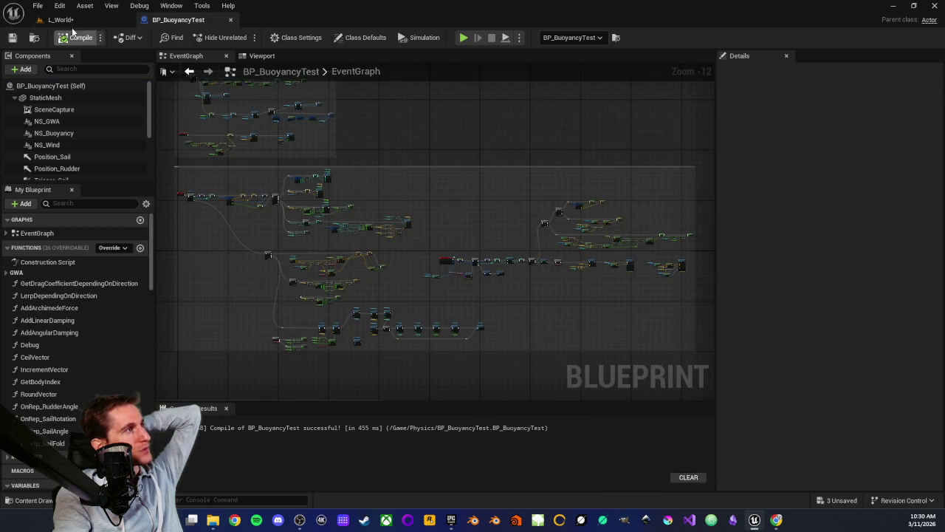
Step: Orbit the L_World level camera around the raft, then return to BP_BuoyancyTest
{"action": "left_click", "coordinate": [61, 19]}
{"action": "left_click_drag", "start_coordinate": [367, 172], "coordinate": [370, 181]}
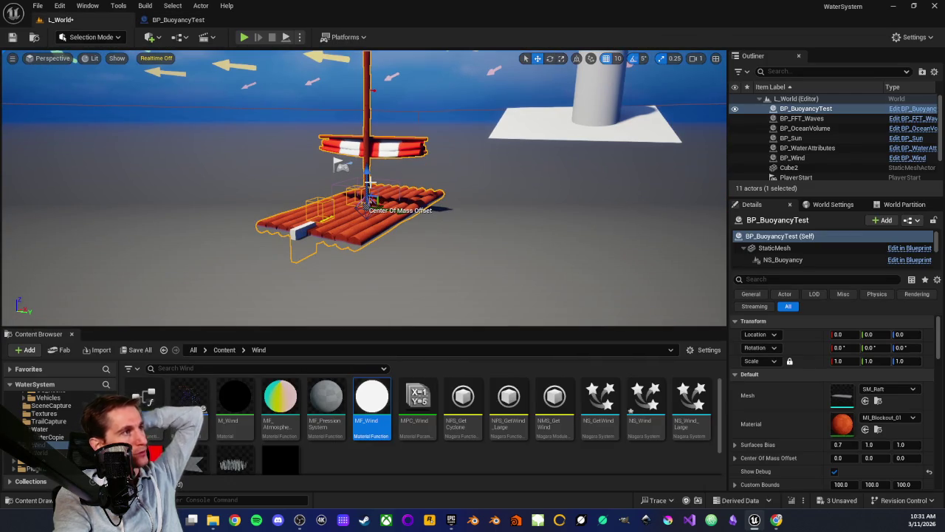
{"action": "left_click", "coordinate": [184, 20]}
Step: Zoom in on the sail-force nodes and dock the Viewport tab left of EventGraph
{"action": "left_click_drag", "start_coordinate": [296, 198], "coordinate": [557, 283]}
{"action": "scroll", "coordinate": [328, 209], "scroll_direction": "up", "scroll_amount": 8}
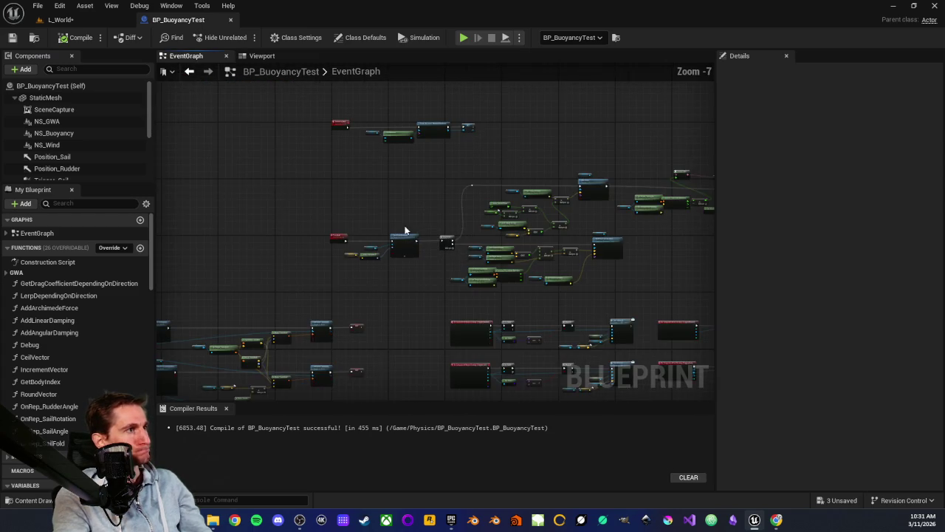
{"action": "scroll", "coordinate": [371, 220], "scroll_direction": "up", "scroll_amount": 1}
{"action": "scroll", "coordinate": [375, 185], "scroll_direction": "down", "scroll_amount": 3}
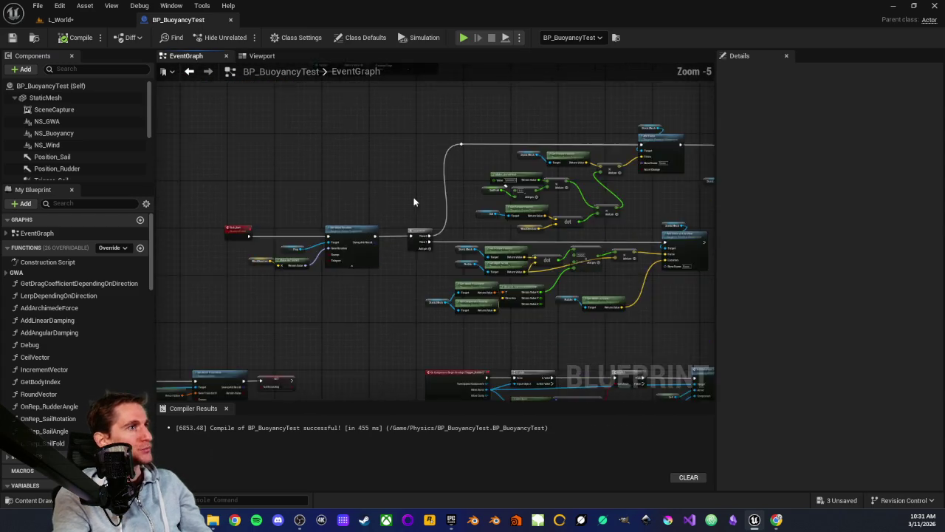
{"action": "scroll", "coordinate": [407, 205], "scroll_direction": "up", "scroll_amount": 5}
{"action": "scroll", "coordinate": [312, 247], "scroll_direction": "up", "scroll_amount": 1}
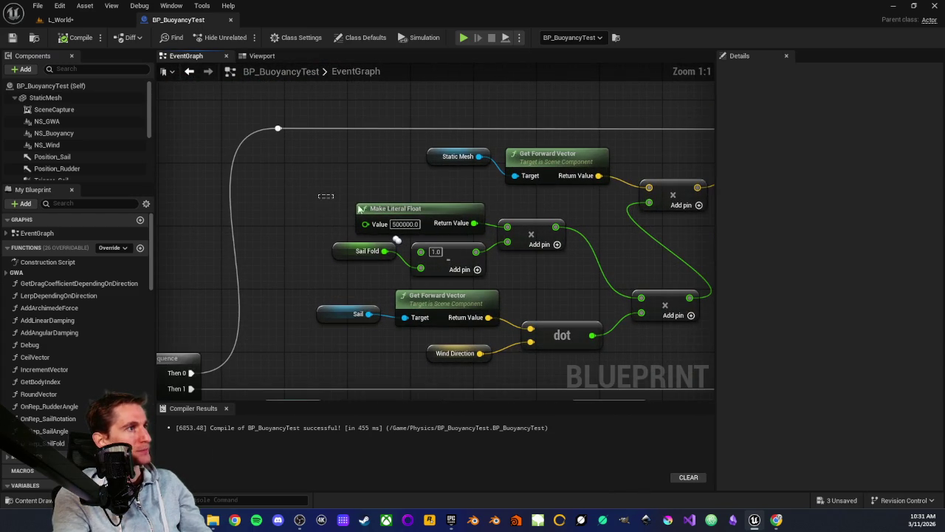
{"action": "left_click_drag", "start_coordinate": [259, 56], "coordinate": [190, 59]}
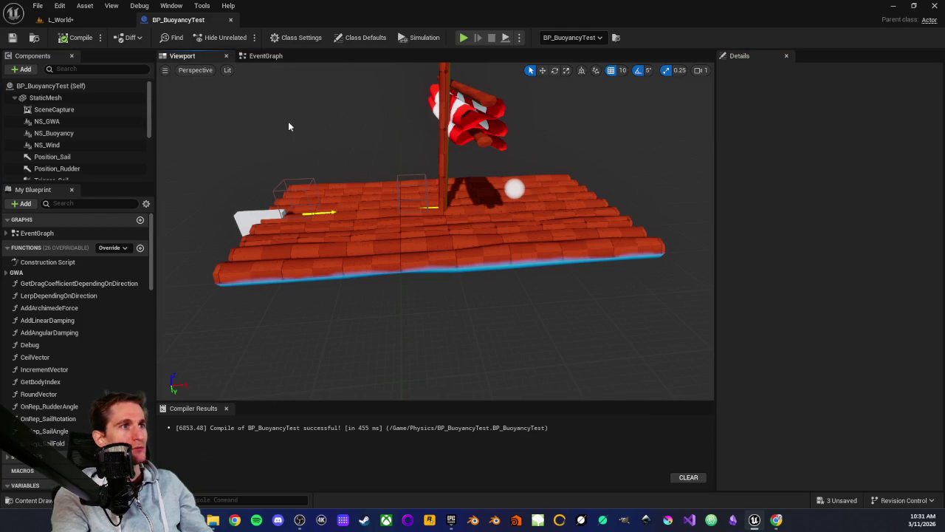
Step: Select the sail in the Blueprint viewport to view SM_Sail, then return to L_World
{"action": "mouse_move", "coordinate": [375, 190]}
{"action": "left_mouse_down"}
{"action": "mouse_move", "coordinate": [428, 147]}
{"action": "mouse_move", "coordinate": [413, 162]}
{"action": "left_mouse_up"}
{"action": "left_click", "coordinate": [413, 162]}
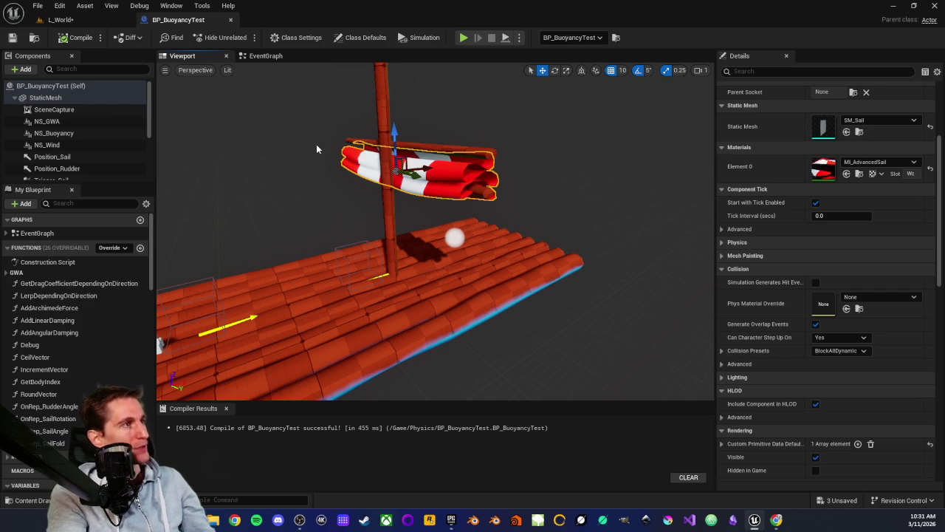
{"action": "left_click", "coordinate": [61, 19]}
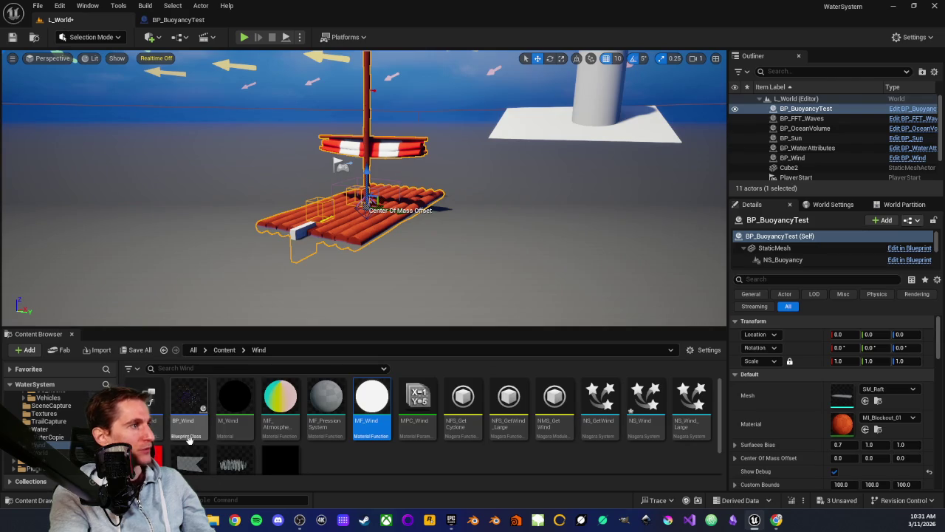
Step: Show the Props folder (BP_Actor, SM_Hollow_Tower, SM_Spinning_Wheel, SM_Suzanne) and orbit toward the raft
{"action": "scroll", "coordinate": [53, 443], "scroll_direction": "up", "scroll_amount": 3}
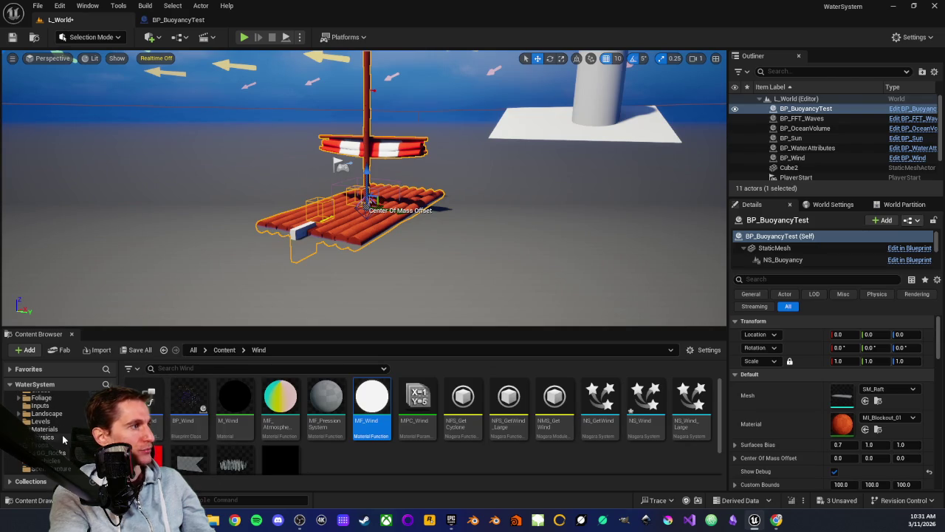
{"action": "left_click", "coordinate": [62, 445]}
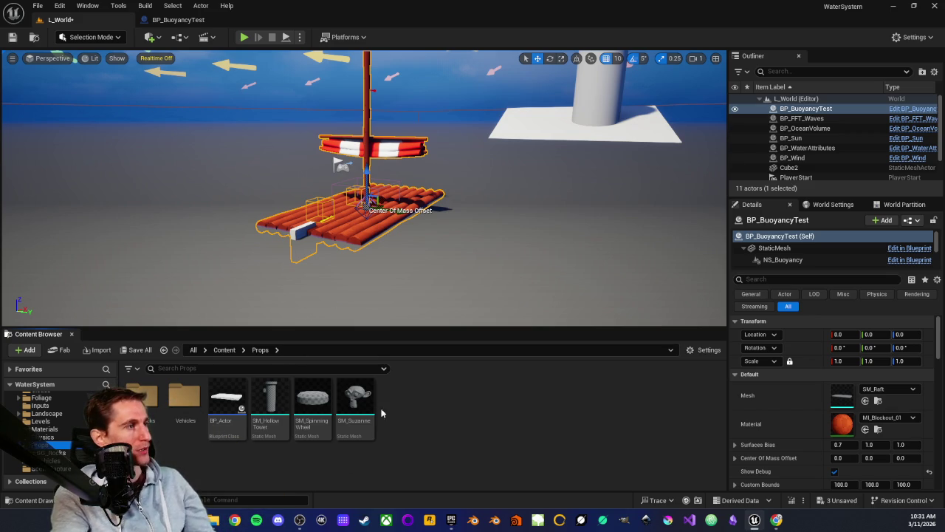
{"action": "mouse_move", "coordinate": [279, 241]}
{"action": "left_mouse_down"}
{"action": "mouse_move", "coordinate": [332, 246]}
{"action": "mouse_move", "coordinate": [559, 200]}
{"action": "left_mouse_up"}
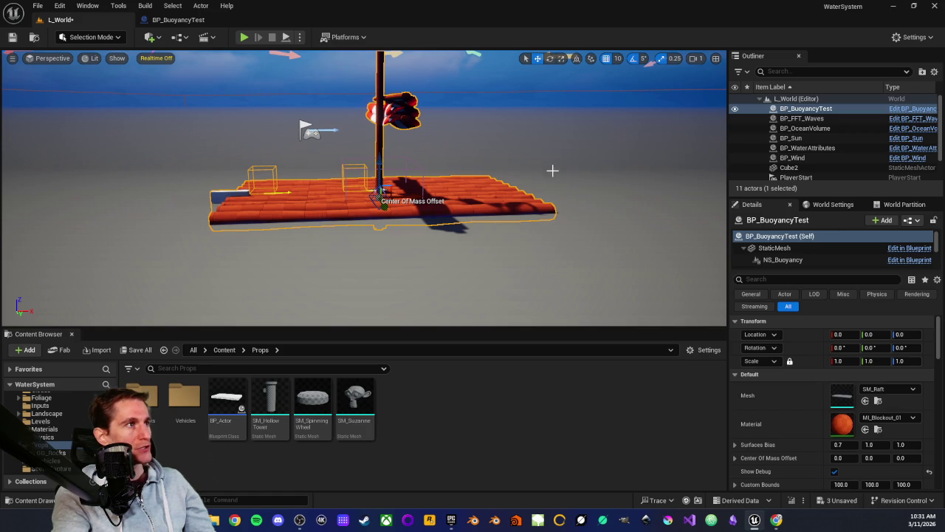
Step: Zoom the level viewport around the raft, then switch to the BP_BuoyancyTest Blueprint editor
{"action": "scroll", "coordinate": [336, 170], "scroll_direction": "up", "scroll_amount": 6}
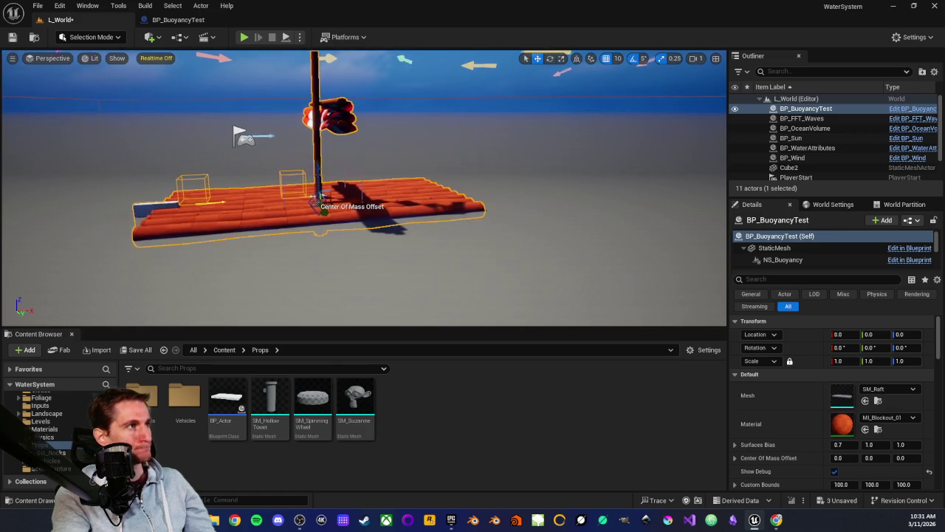
{"action": "scroll", "coordinate": [343, 191], "scroll_direction": "up", "scroll_amount": 5}
{"action": "scroll", "coordinate": [355, 93], "scroll_direction": "down", "scroll_amount": 4}
{"action": "scroll", "coordinate": [384, 168], "scroll_direction": "up", "scroll_amount": 5}
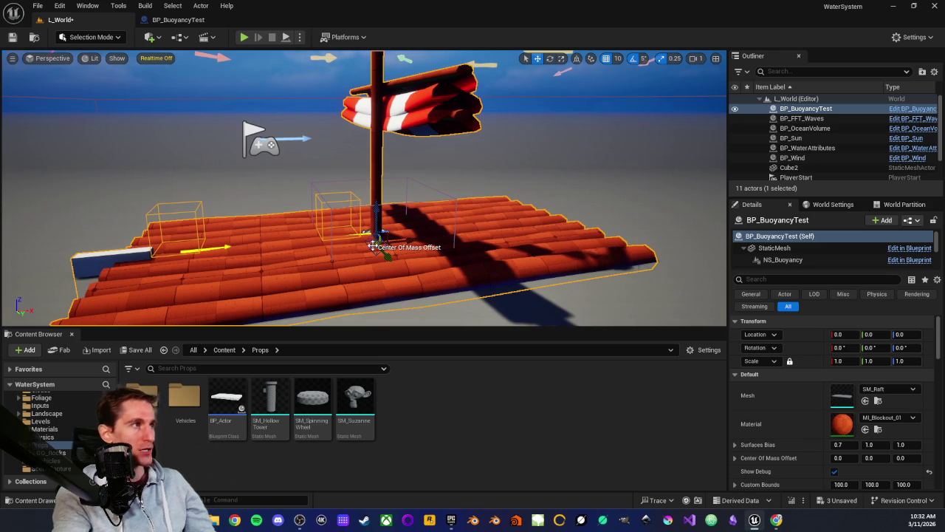
{"action": "scroll", "coordinate": [362, 158], "scroll_direction": "down", "scroll_amount": 3}
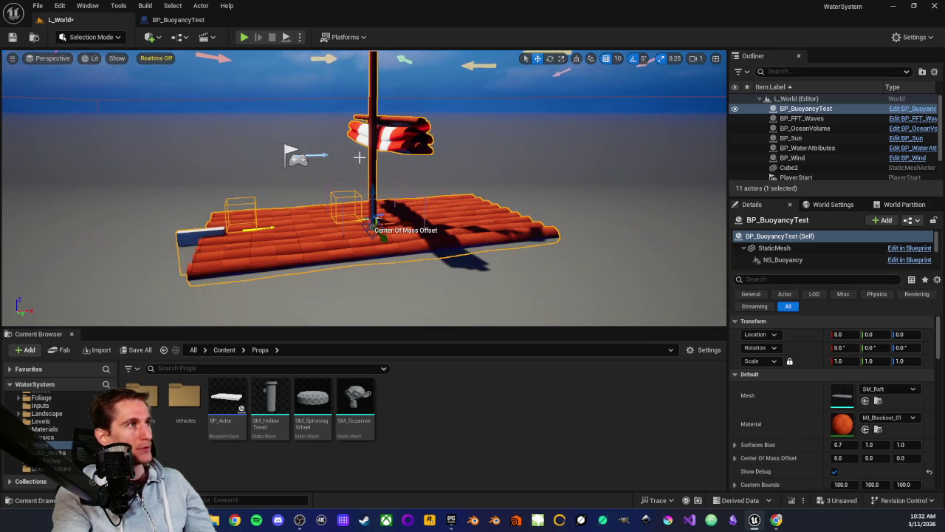
{"action": "scroll", "coordinate": [358, 157], "scroll_direction": "up", "scroll_amount": 1}
{"action": "scroll", "coordinate": [373, 153], "scroll_direction": "up", "scroll_amount": 3}
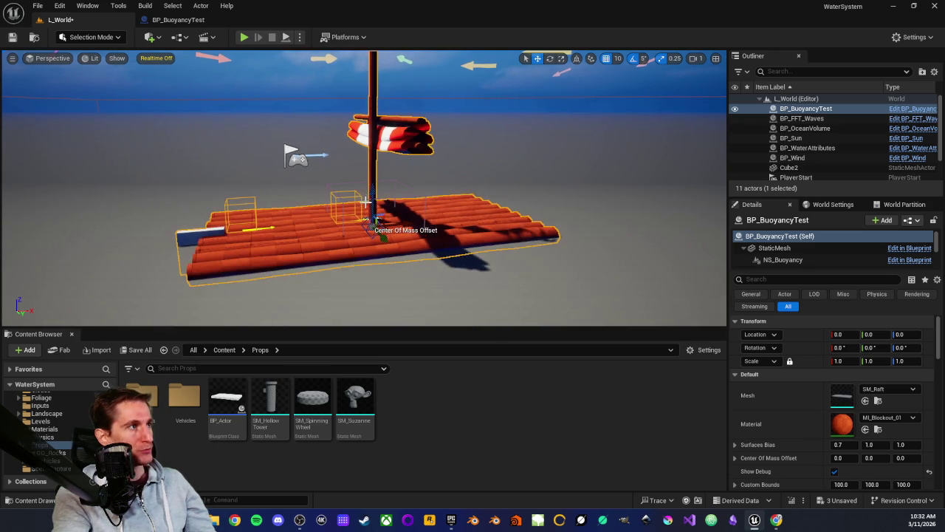
{"action": "scroll", "coordinate": [364, 127], "scroll_direction": "down", "scroll_amount": 3}
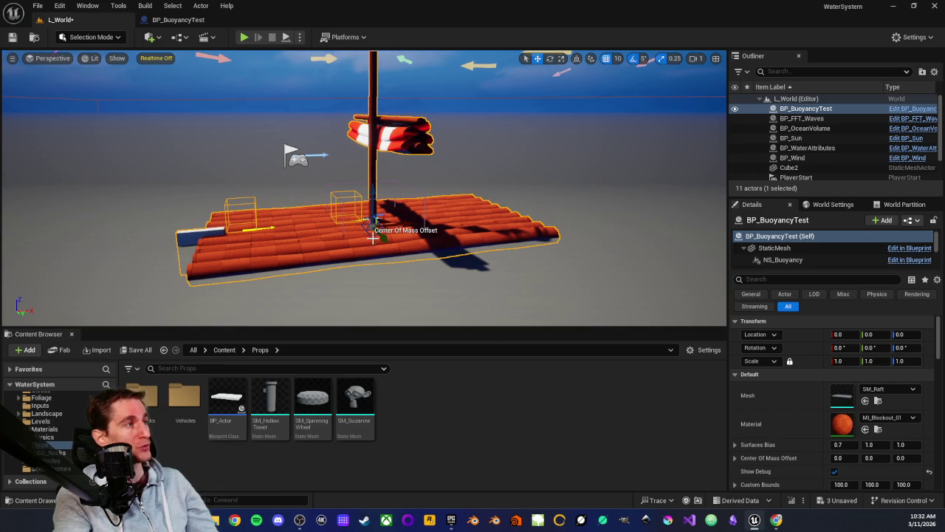
{"action": "scroll", "coordinate": [367, 239], "scroll_direction": "up", "scroll_amount": 3}
{"action": "scroll", "coordinate": [369, 222], "scroll_direction": "down", "scroll_amount": 2}
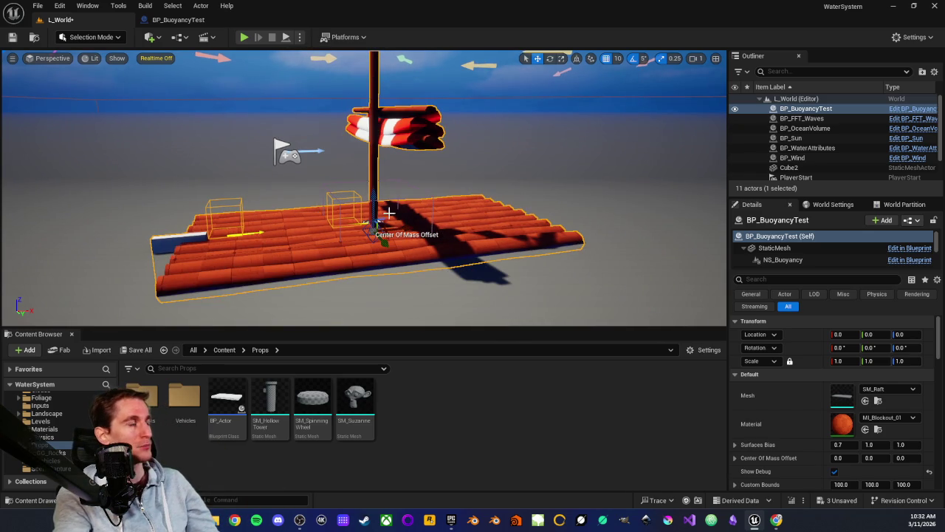
{"action": "scroll", "coordinate": [342, 131], "scroll_direction": "up", "scroll_amount": 2}
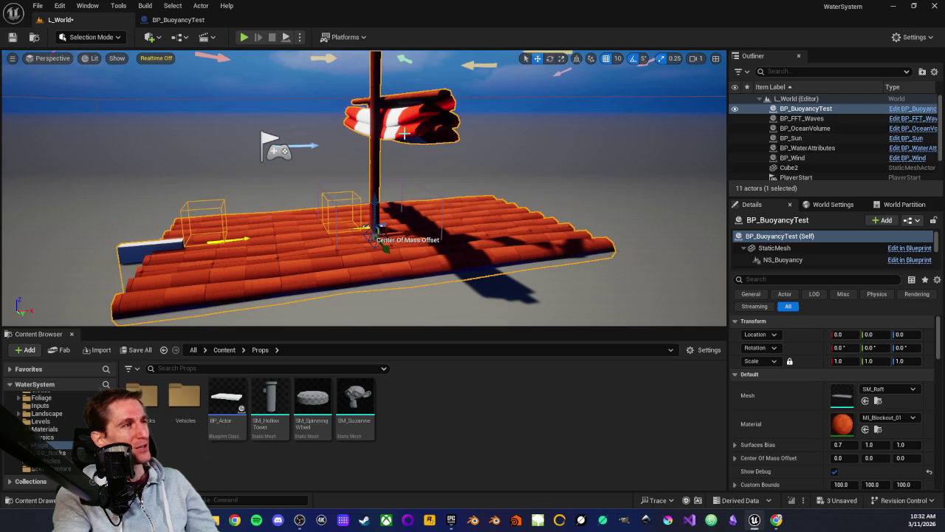
{"action": "scroll", "coordinate": [385, 107], "scroll_direction": "up", "scroll_amount": 4}
{"action": "scroll", "coordinate": [379, 133], "scroll_direction": "down", "scroll_amount": 3}
{"action": "scroll", "coordinate": [338, 147], "scroll_direction": "down", "scroll_amount": 2}
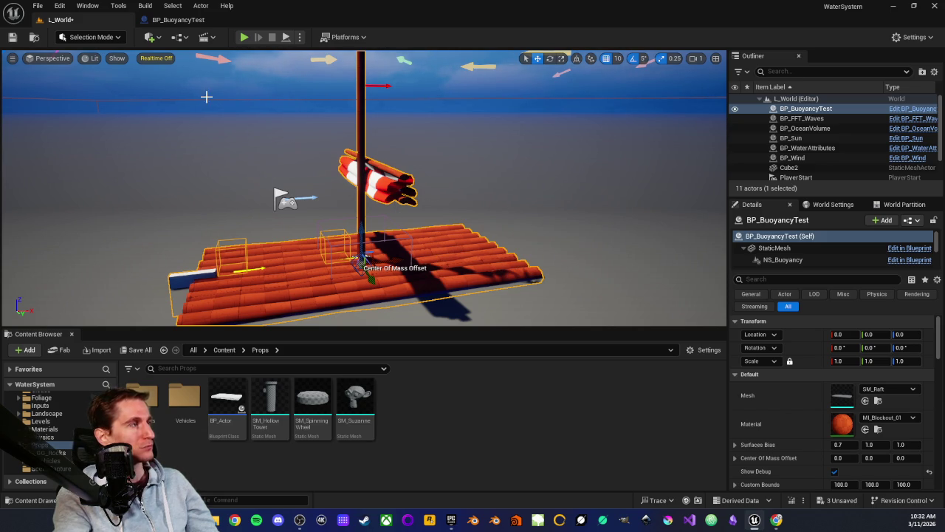
{"action": "left_click", "coordinate": [177, 20]}
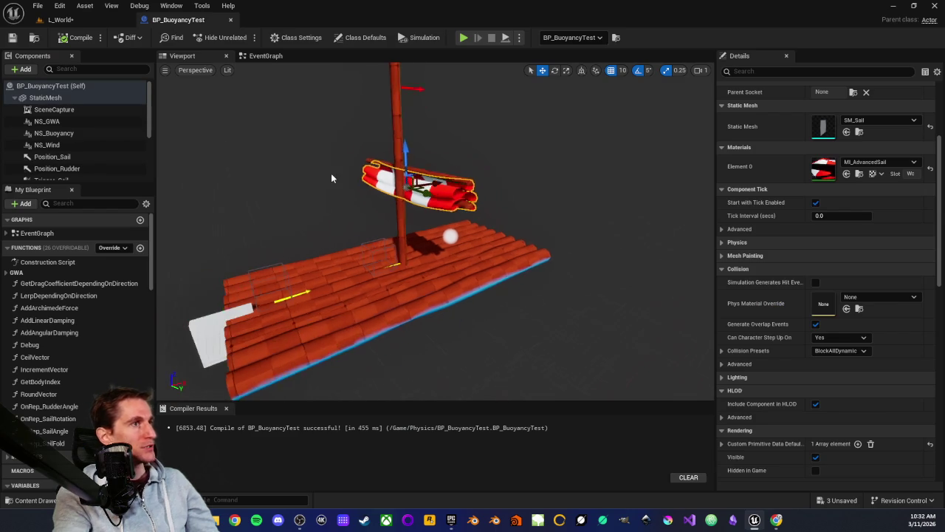
Step: Open BP_P_Raft from the Vehicles folder to view its wind-pressure (0.613 × wind speed²) graph
{"action": "left_click_drag", "start_coordinate": [331, 178], "coordinate": [353, 179]}
{"action": "left_click", "coordinate": [100, 20]}
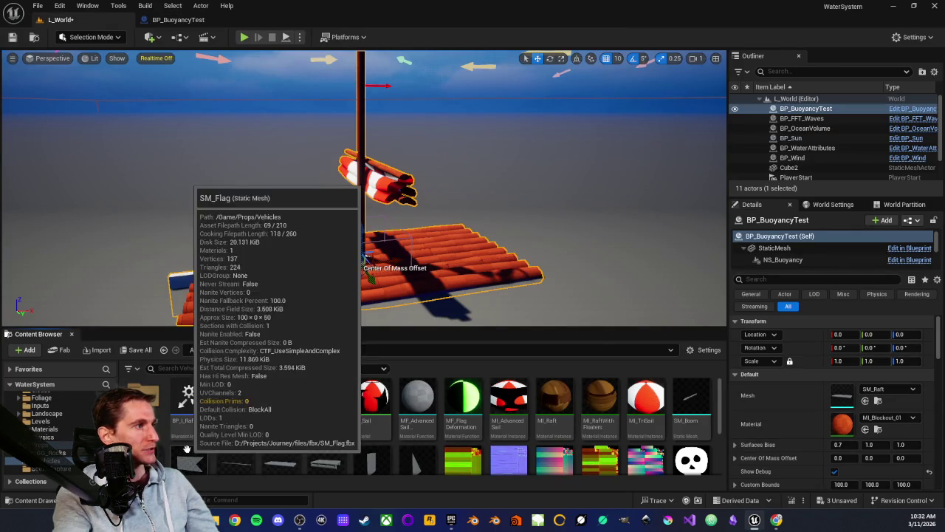
{"action": "left_click", "coordinate": [238, 422]}
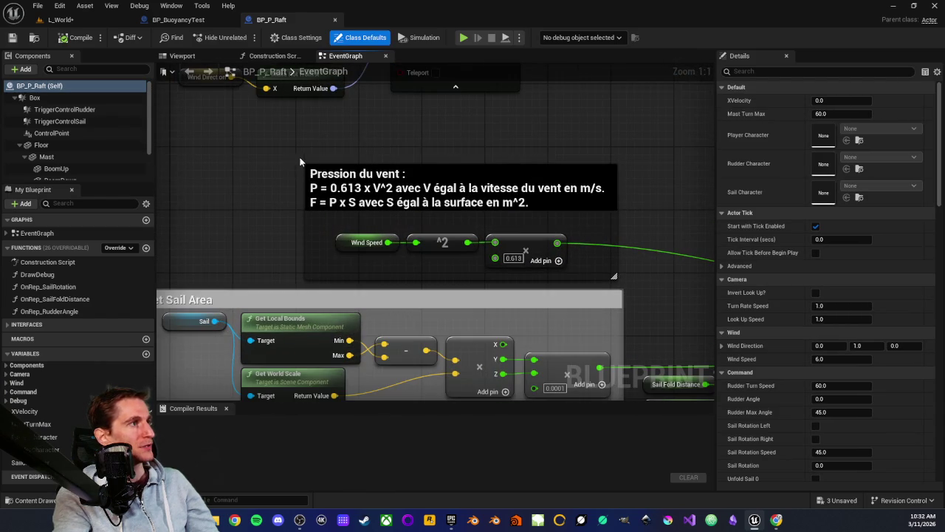
{"action": "scroll", "coordinate": [294, 161], "scroll_direction": "down", "scroll_amount": 1}
{"action": "scroll", "coordinate": [243, 159], "scroll_direction": "up", "scroll_amount": 1}
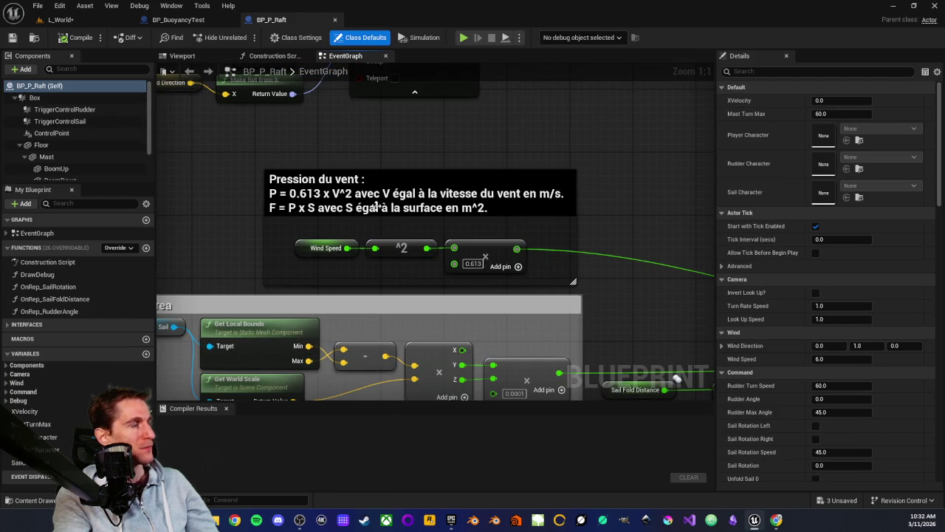
{"action": "left_click_drag", "start_coordinate": [278, 237], "coordinate": [394, 127]}
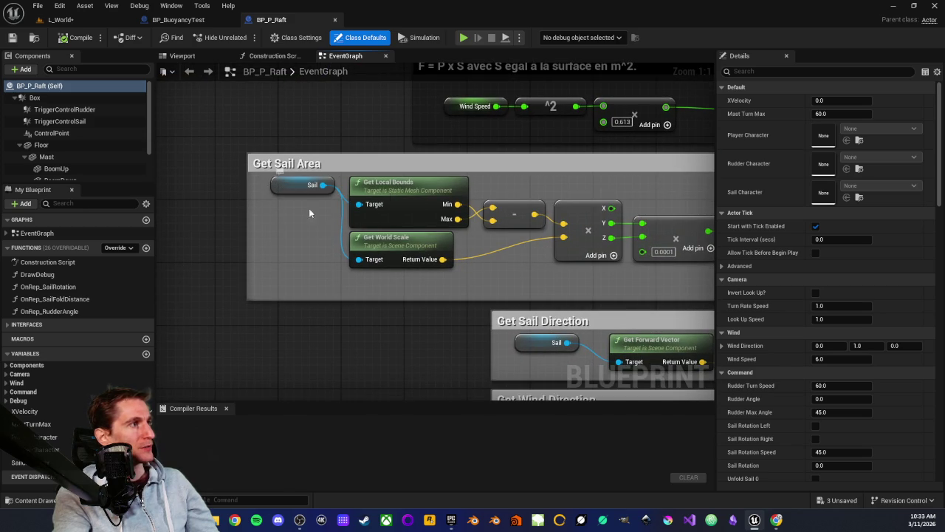
{"action": "left_click_drag", "start_coordinate": [328, 237], "coordinate": [302, 247]}
{"action": "left_click_drag", "start_coordinate": [234, 195], "coordinate": [406, 226]}
{"action": "left_click", "coordinate": [300, 248]}
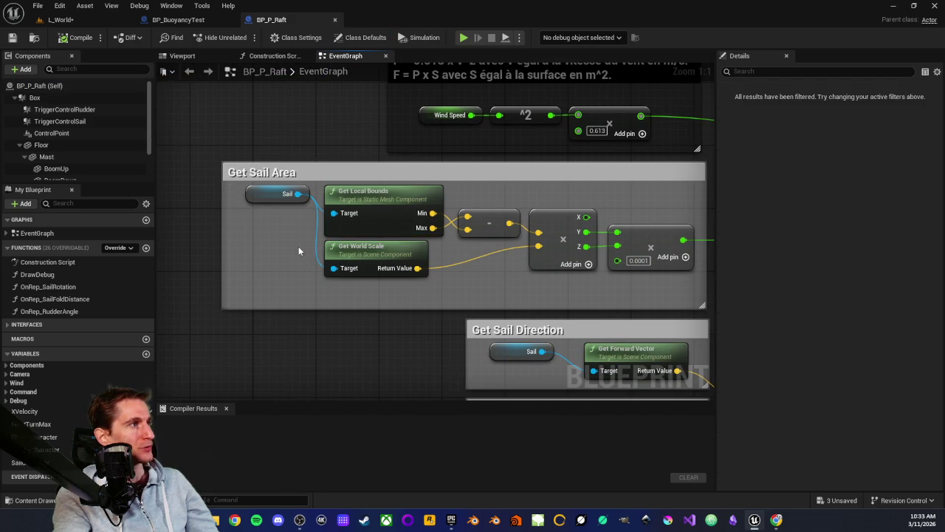
{"action": "left_click_drag", "start_coordinate": [323, 273], "coordinate": [264, 284]}
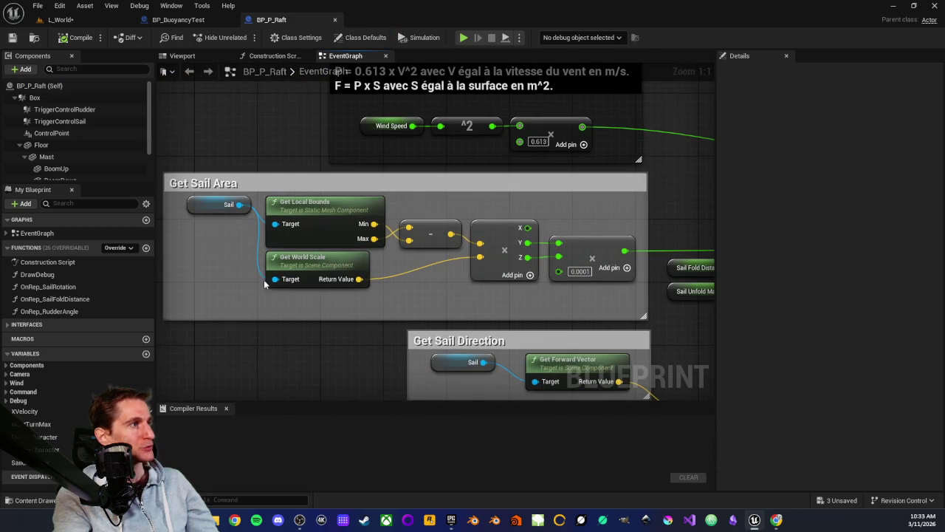
{"action": "left_click", "coordinate": [308, 213]}
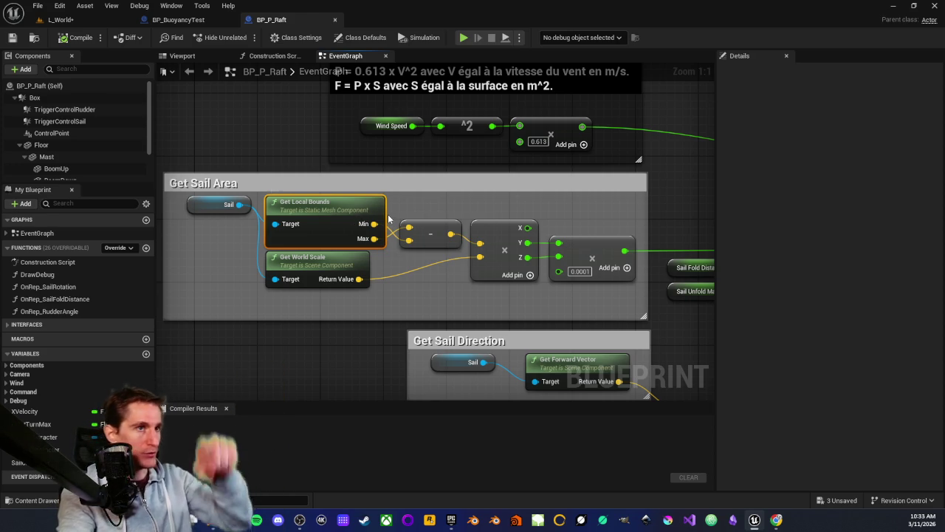
{"action": "mouse_move", "coordinate": [406, 214]}
{"action": "left_mouse_down"}
{"action": "mouse_move", "coordinate": [349, 212]}
{"action": "mouse_move", "coordinate": [390, 211]}
{"action": "left_mouse_up"}
{"action": "mouse_move", "coordinate": [664, 234]}
{"action": "left_mouse_down"}
{"action": "mouse_move", "coordinate": [480, 234]}
{"action": "mouse_move", "coordinate": [462, 196]}
{"action": "mouse_move", "coordinate": [344, 215]}
{"action": "left_mouse_up"}
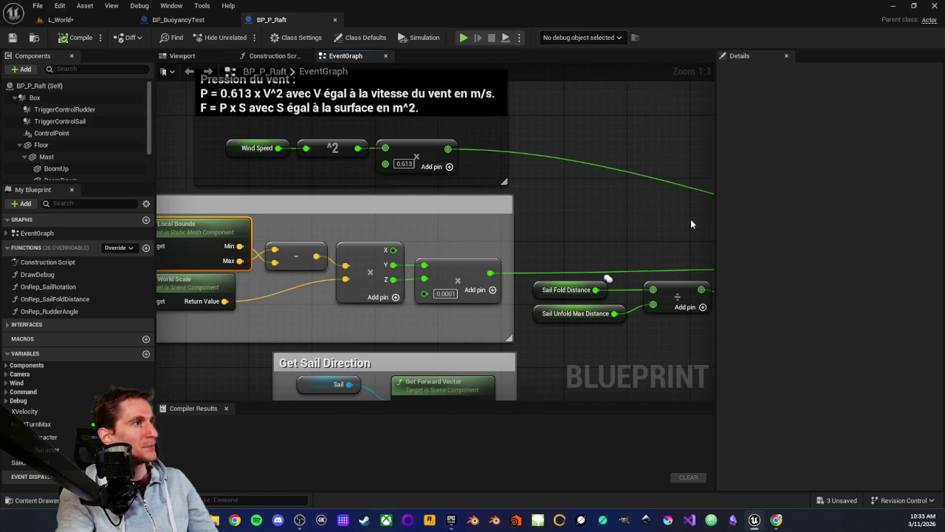
{"action": "left_click_drag", "start_coordinate": [499, 186], "coordinate": [350, 203]}
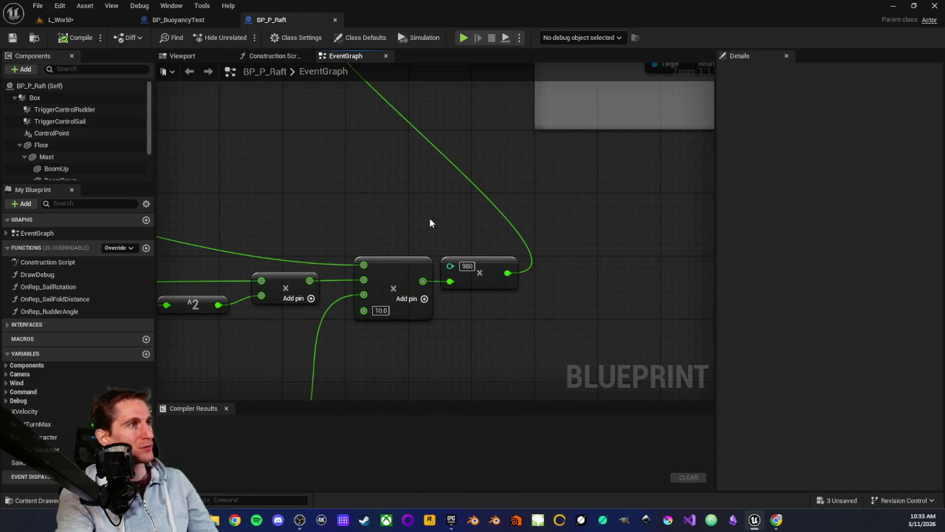
{"action": "left_click_drag", "start_coordinate": [454, 226], "coordinate": [499, 338]}
{"action": "left_click", "coordinate": [474, 317]}
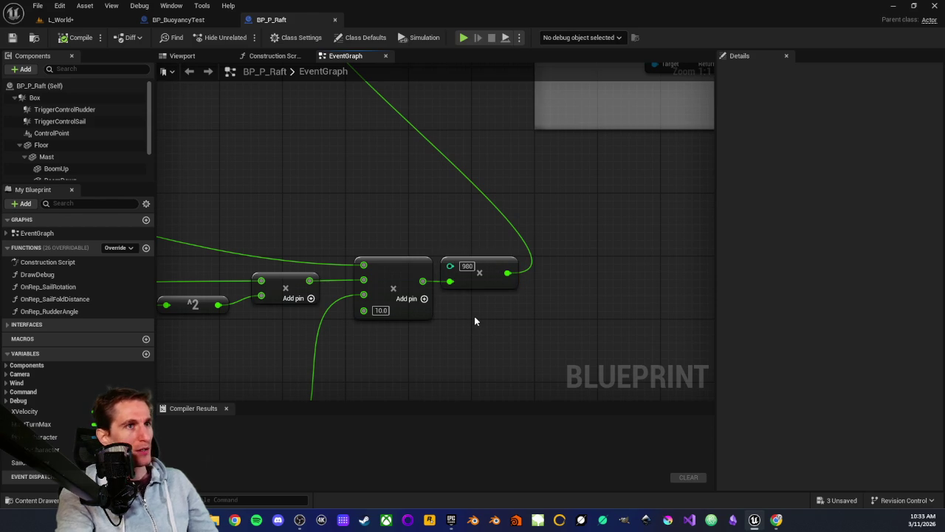
{"action": "mouse_move", "coordinate": [458, 230]}
{"action": "left_mouse_down"}
{"action": "mouse_move", "coordinate": [493, 354]}
{"action": "mouse_move", "coordinate": [500, 338]}
{"action": "left_mouse_up"}
{"action": "left_click", "coordinate": [494, 310]}
{"action": "left_click_drag", "start_coordinate": [457, 226], "coordinate": [501, 331]}
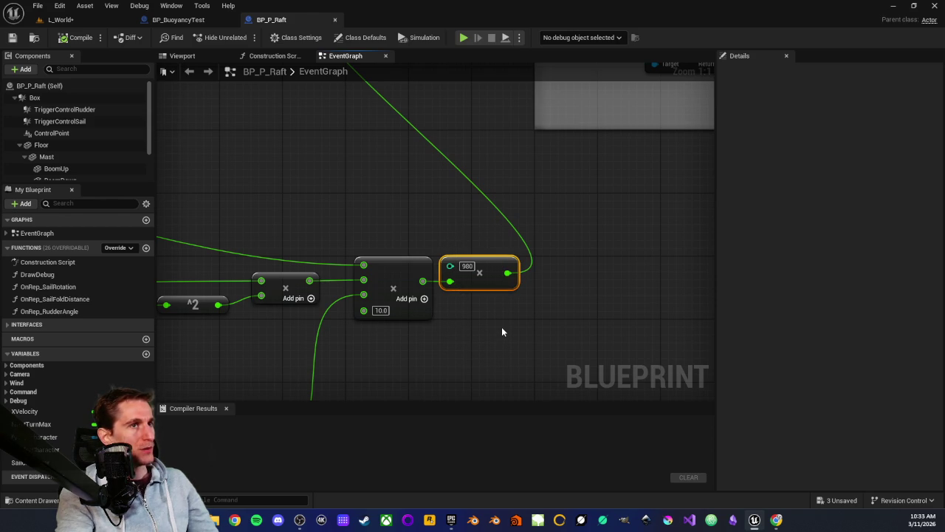
{"action": "left_click", "coordinate": [457, 230]}
{"action": "left_click_drag", "start_coordinate": [443, 227], "coordinate": [511, 322]}
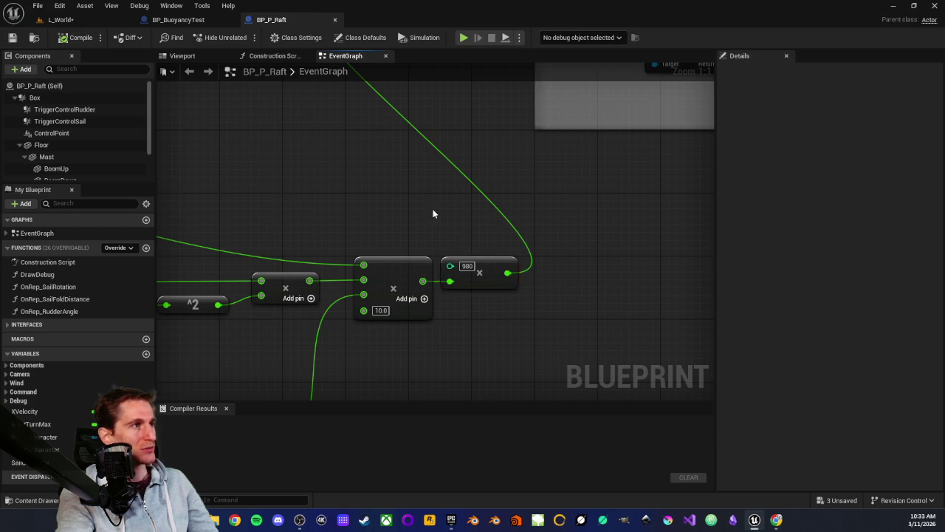
{"action": "left_click_drag", "start_coordinate": [437, 219], "coordinate": [462, 348]}
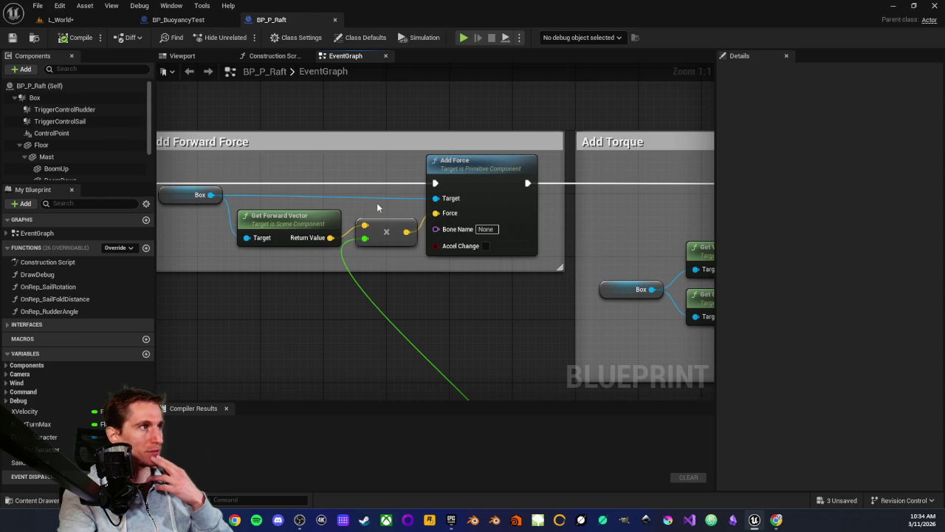
{"action": "left_click", "coordinate": [387, 247]}
{"action": "left_click", "coordinate": [395, 260]}
{"action": "left_click_drag", "start_coordinate": [379, 209], "coordinate": [400, 258]}
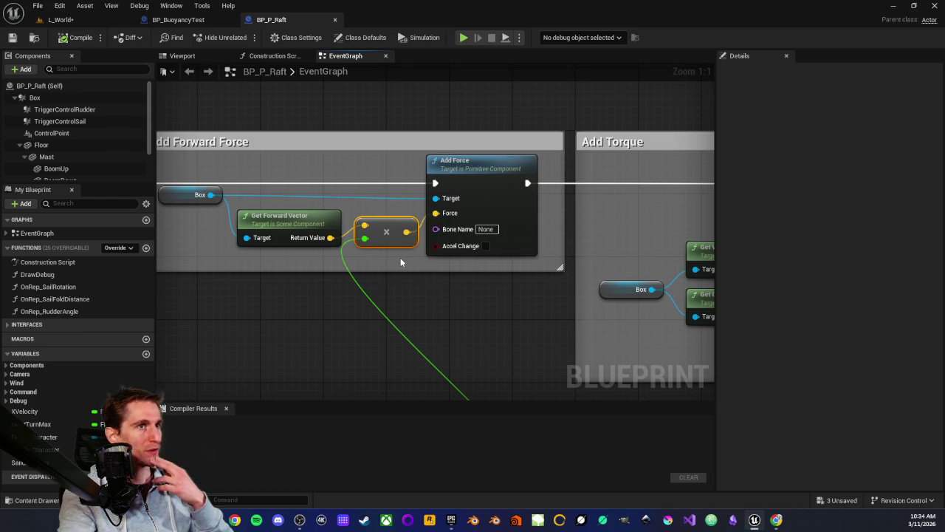
{"action": "left_click", "coordinate": [411, 318]}
{"action": "scroll", "coordinate": [395, 252], "scroll_direction": "down", "scroll_amount": 3}
{"action": "mouse_move", "coordinate": [396, 256]}
{"action": "left_mouse_down"}
{"action": "mouse_move", "coordinate": [502, 274]}
{"action": "mouse_move", "coordinate": [456, 224]}
{"action": "mouse_move", "coordinate": [470, 226]}
{"action": "mouse_move", "coordinate": [475, 211]}
{"action": "mouse_move", "coordinate": [442, 244]}
{"action": "left_mouse_up"}
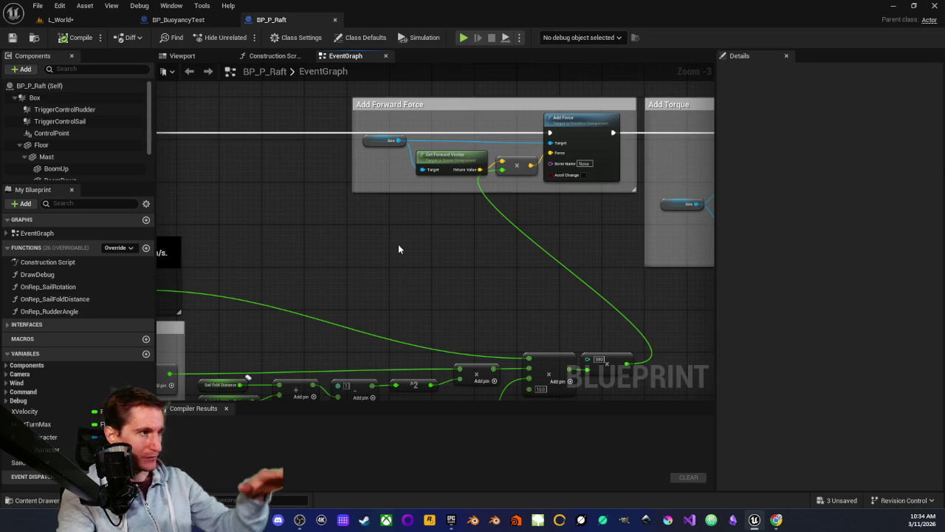
Step: Pan BP_P_Raft's graph to the Get Sail Area and Sail Direction blocks and select the sail-area math
{"action": "mouse_move", "coordinate": [429, 249]}
{"action": "left_mouse_down"}
{"action": "mouse_move", "coordinate": [422, 232]}
{"action": "mouse_move", "coordinate": [483, 217]}
{"action": "mouse_move", "coordinate": [403, 240]}
{"action": "left_mouse_up"}
{"action": "scroll", "coordinate": [447, 270], "scroll_direction": "up", "scroll_amount": 5}
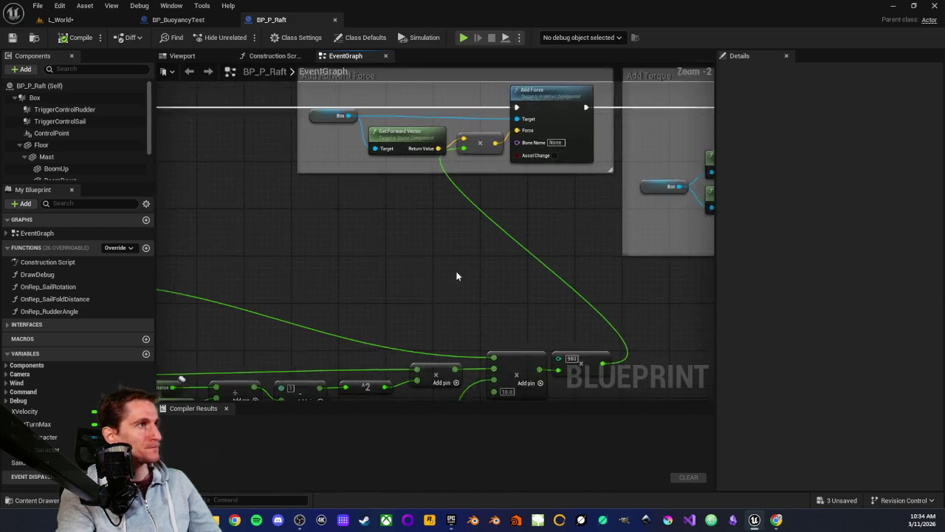
{"action": "mouse_move", "coordinate": [480, 323]}
{"action": "left_mouse_down"}
{"action": "mouse_move", "coordinate": [386, 204]}
{"action": "mouse_move", "coordinate": [481, 210]}
{"action": "left_mouse_up"}
{"action": "scroll", "coordinate": [482, 210], "scroll_direction": "down", "scroll_amount": 2}
{"action": "left_click_drag", "start_coordinate": [413, 318], "coordinate": [498, 196]}
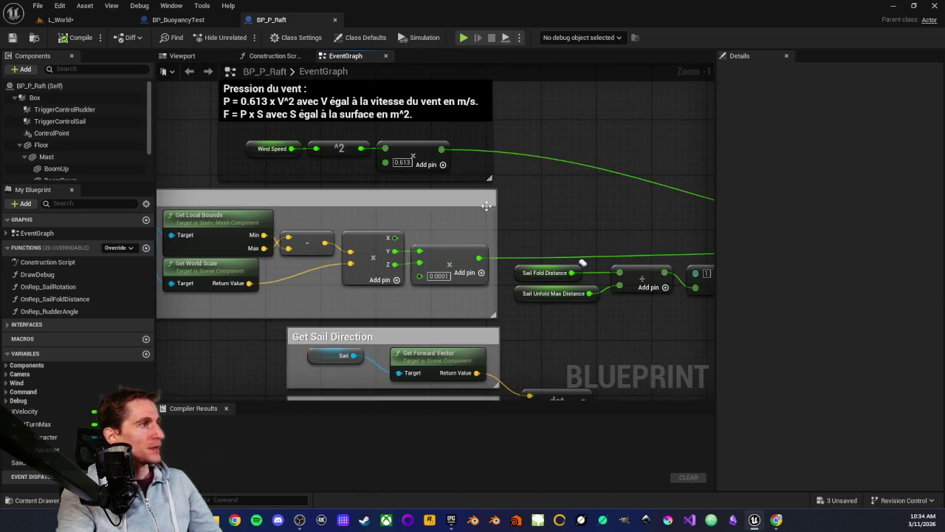
{"action": "scroll", "coordinate": [334, 254], "scroll_direction": "up", "scroll_amount": 2}
{"action": "mouse_move", "coordinate": [313, 260]}
{"action": "left_mouse_down"}
{"action": "mouse_move", "coordinate": [402, 189]}
{"action": "mouse_move", "coordinate": [584, 193]}
{"action": "mouse_move", "coordinate": [563, 190]}
{"action": "left_mouse_up"}
{"action": "left_click_drag", "start_coordinate": [554, 253], "coordinate": [307, 250]}
Step: Select the Sail Fold Distance, Sail Unfold Max Distance, divide, subtract and ^2 nodes
{"action": "scroll", "coordinate": [392, 191], "scroll_direction": "up", "scroll_amount": 1}
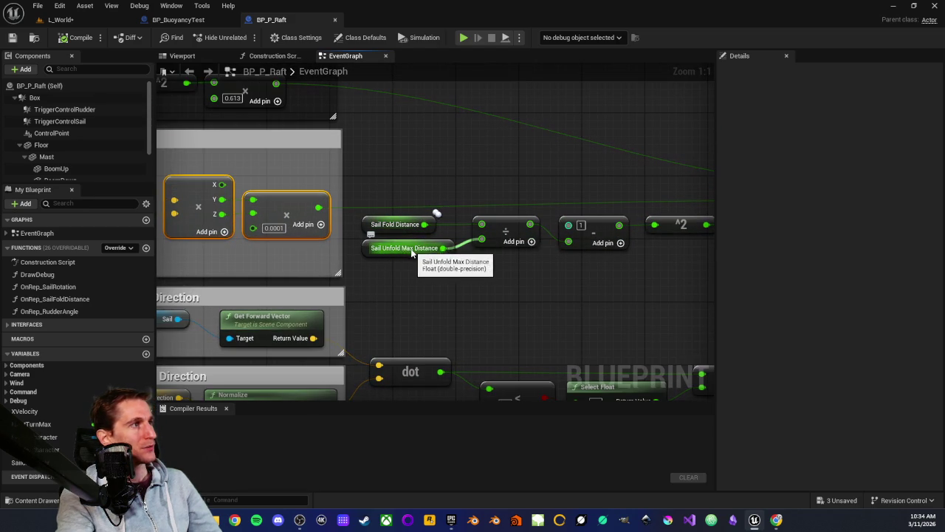
{"action": "mouse_move", "coordinate": [544, 266]}
{"action": "left_mouse_down"}
{"action": "mouse_move", "coordinate": [413, 272]}
{"action": "mouse_move", "coordinate": [568, 290]}
{"action": "left_mouse_up"}
{"action": "scroll", "coordinate": [399, 236], "scroll_direction": "down", "scroll_amount": 1}
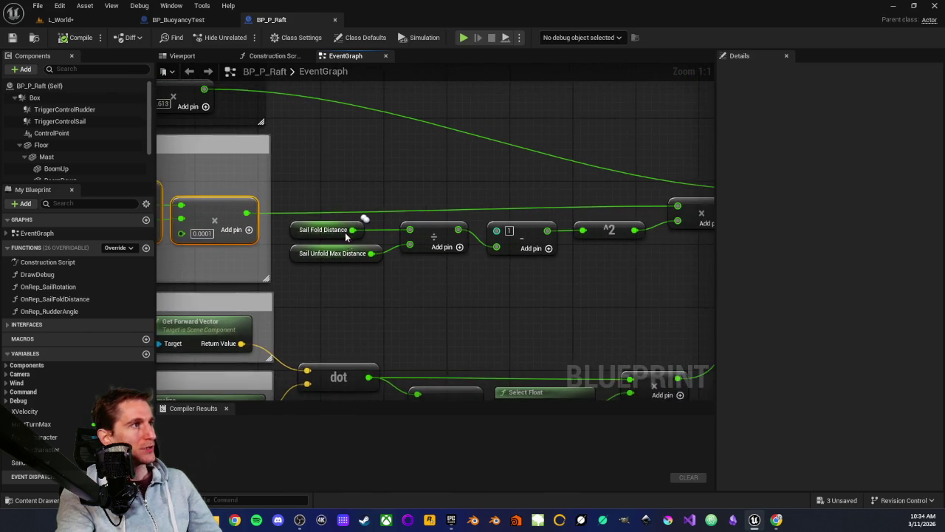
{"action": "left_click_drag", "start_coordinate": [341, 193], "coordinate": [602, 288]}
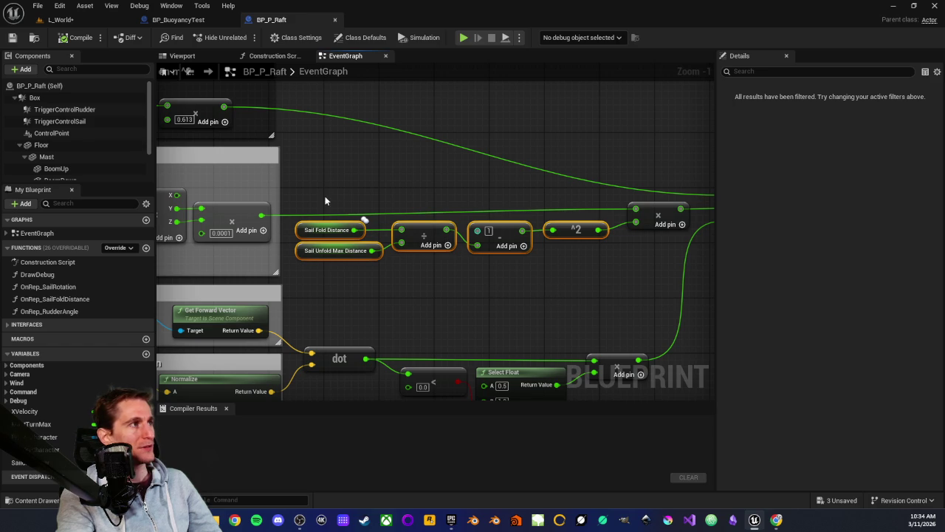
Step: Pan along BP_P_Raft's wind speed and sail fold nodes toward the downstream multiply nodes
{"action": "mouse_move", "coordinate": [471, 208]}
{"action": "left_mouse_down"}
{"action": "mouse_move", "coordinate": [566, 205]}
{"action": "mouse_move", "coordinate": [394, 223]}
{"action": "left_mouse_up"}
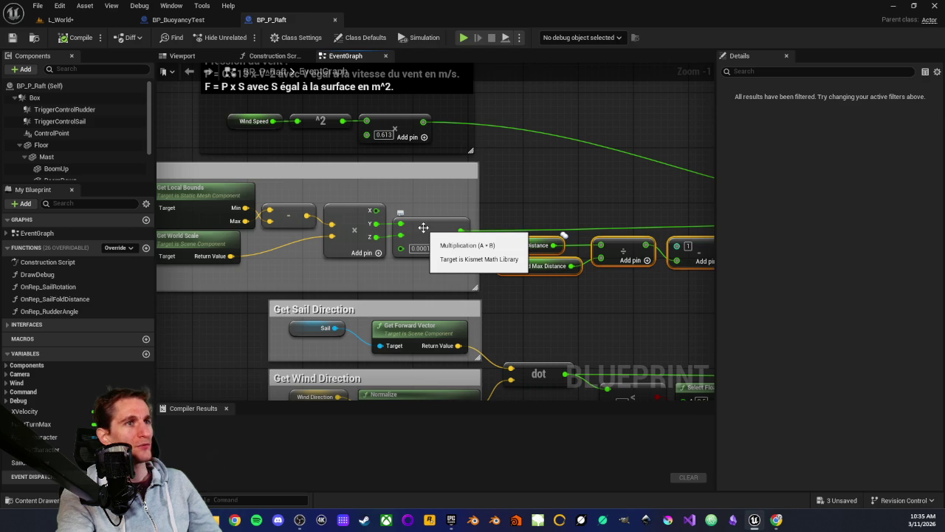
{"action": "left_click_drag", "start_coordinate": [589, 208], "coordinate": [447, 210]}
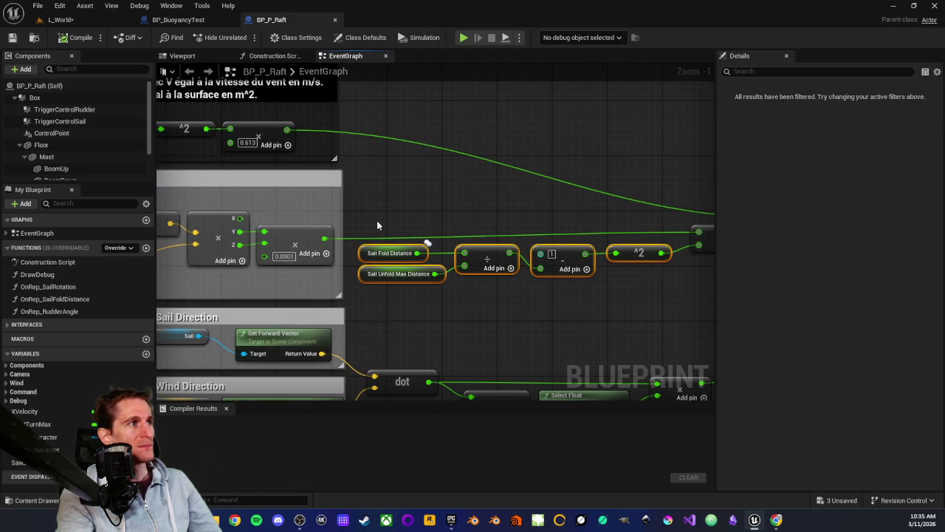
{"action": "left_click_drag", "start_coordinate": [598, 302], "coordinate": [491, 236]}
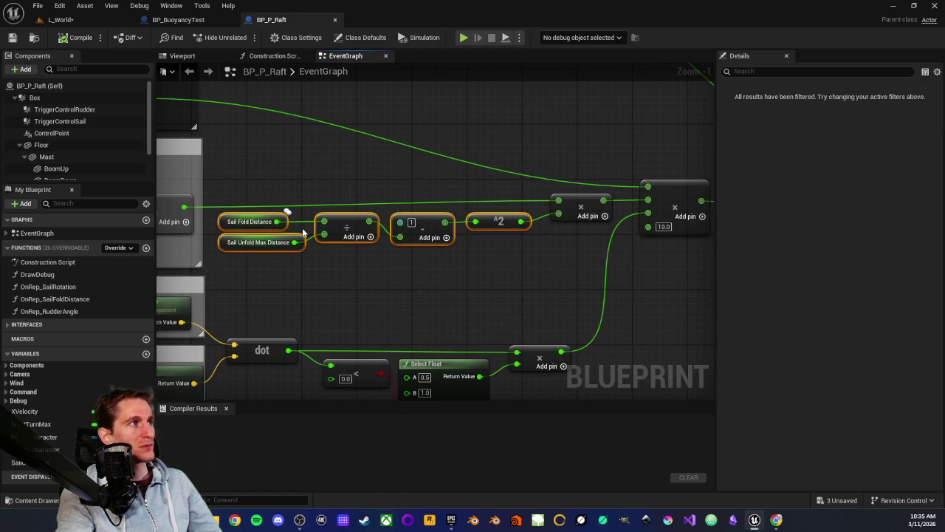
{"action": "left_click_drag", "start_coordinate": [285, 214], "coordinate": [365, 220]}
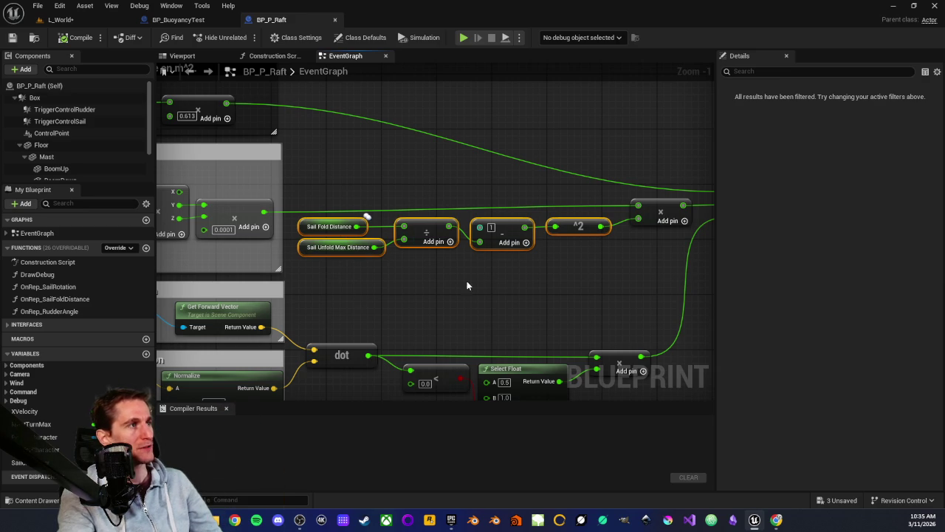
{"action": "left_click_drag", "start_coordinate": [468, 288], "coordinate": [385, 286]}
{"action": "left_click_drag", "start_coordinate": [442, 281], "coordinate": [460, 282]}
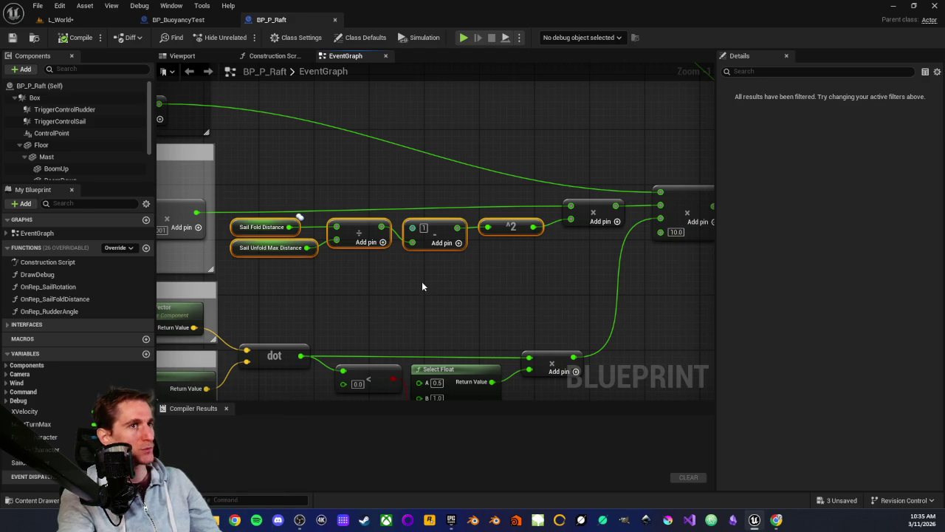
Step: Select the Get Local Bounds, Get World Scale and vector math nodes, then switch to BP_BuoyancyTest
{"action": "left_click_drag", "start_coordinate": [408, 273], "coordinate": [468, 281]}
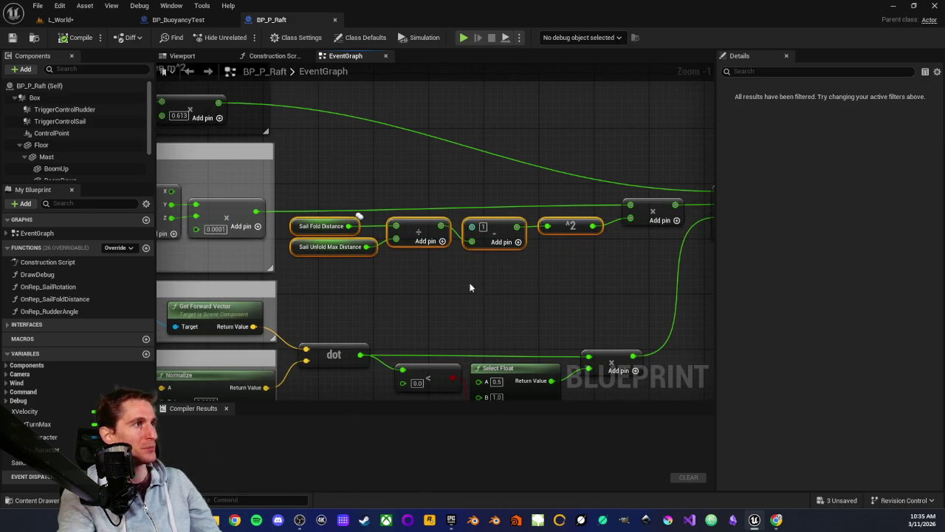
{"action": "left_click_drag", "start_coordinate": [201, 277], "coordinate": [417, 264]}
{"action": "mouse_move", "coordinate": [216, 240]}
{"action": "left_mouse_down"}
{"action": "mouse_move", "coordinate": [399, 181]}
{"action": "mouse_move", "coordinate": [447, 180]}
{"action": "mouse_move", "coordinate": [444, 170]}
{"action": "left_mouse_up"}
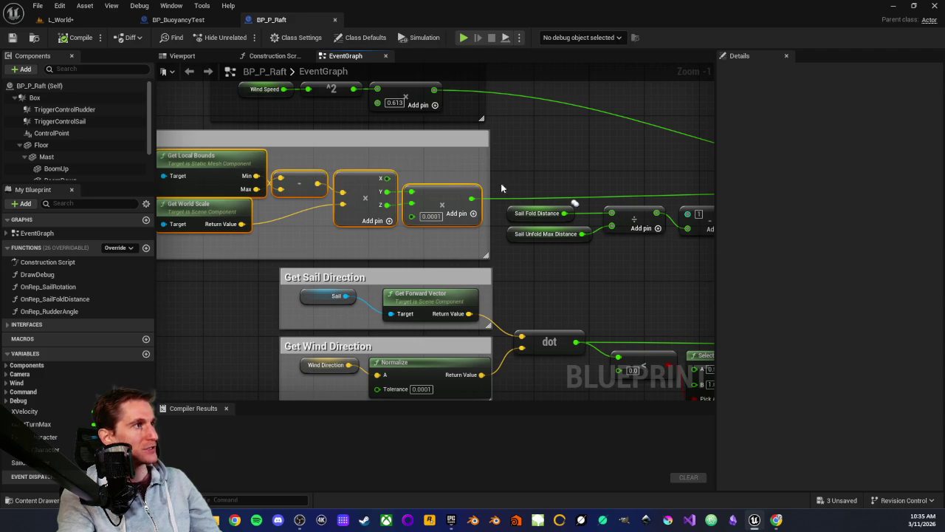
{"action": "left_click_drag", "start_coordinate": [508, 180], "coordinate": [517, 283]}
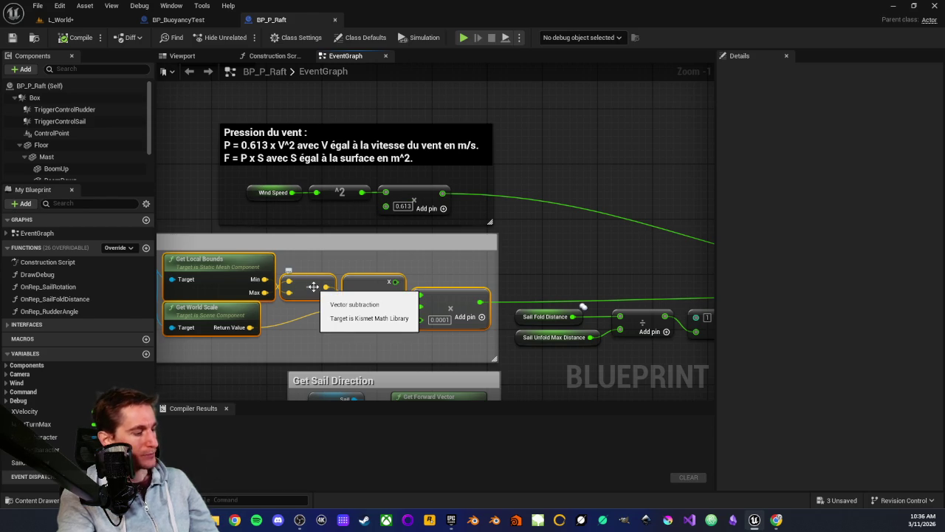
{"action": "left_click", "coordinate": [189, 20]}
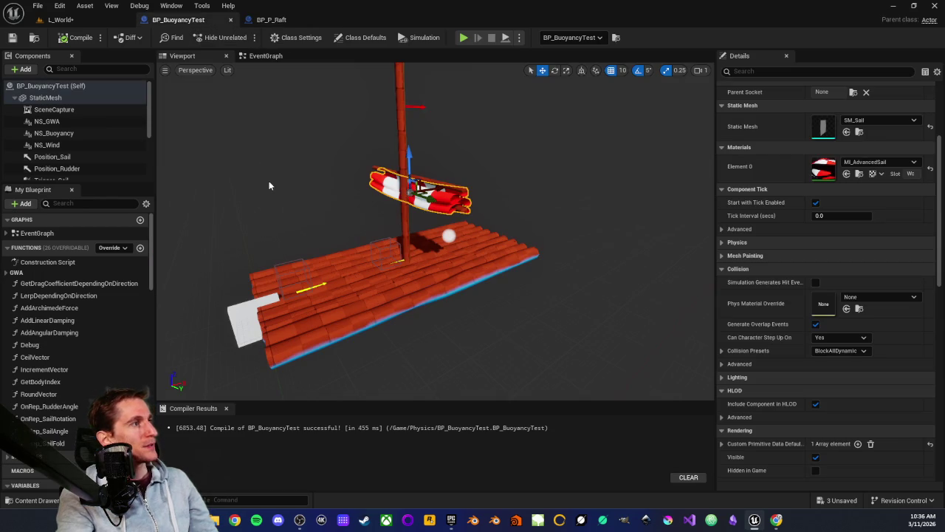
Step: Paste the copied sail-area nodes into the BP_BuoyancyTest event graph and shift them left
{"action": "left_click", "coordinate": [265, 55]}
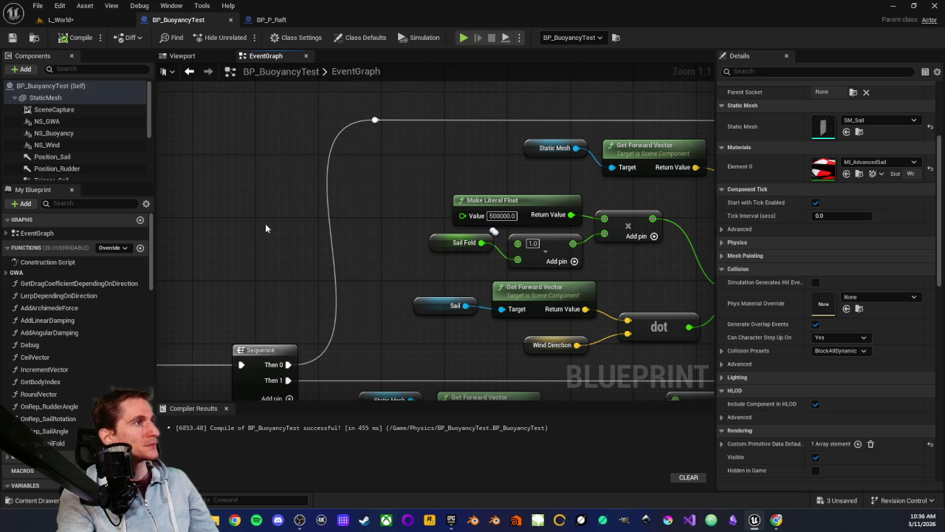
{"action": "key", "text": "ctrl+v"}
{"action": "scroll", "coordinate": [361, 169], "scroll_direction": "down", "scroll_amount": 2}
{"action": "left_click_drag", "start_coordinate": [362, 169], "coordinate": [189, 152]}
{"action": "left_click", "coordinate": [432, 254]}
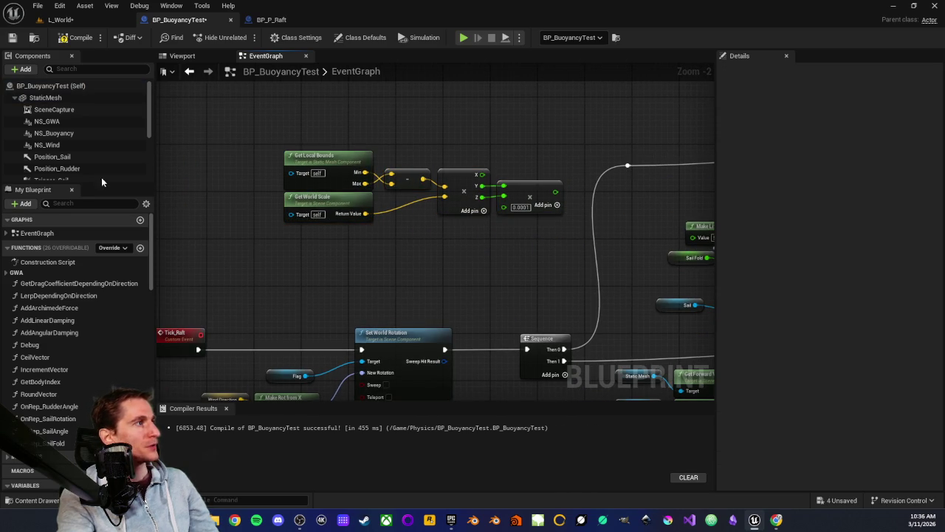
{"action": "scroll", "coordinate": [63, 159], "scroll_direction": "down", "scroll_amount": 5}
Step: Add a Sail component getter beside the bounds nodes
{"action": "left_click", "coordinate": [49, 161]}
{"action": "mouse_move", "coordinate": [49, 161]}
{"action": "left_mouse_down"}
{"action": "mouse_move", "coordinate": [240, 167]}
{"action": "mouse_move", "coordinate": [334, 223]}
{"action": "mouse_move", "coordinate": [318, 223]}
{"action": "left_mouse_up"}
{"action": "scroll", "coordinate": [206, 179], "scroll_direction": "up", "scroll_amount": 1}
{"action": "scroll", "coordinate": [206, 179], "scroll_direction": "up", "scroll_amount": 1}
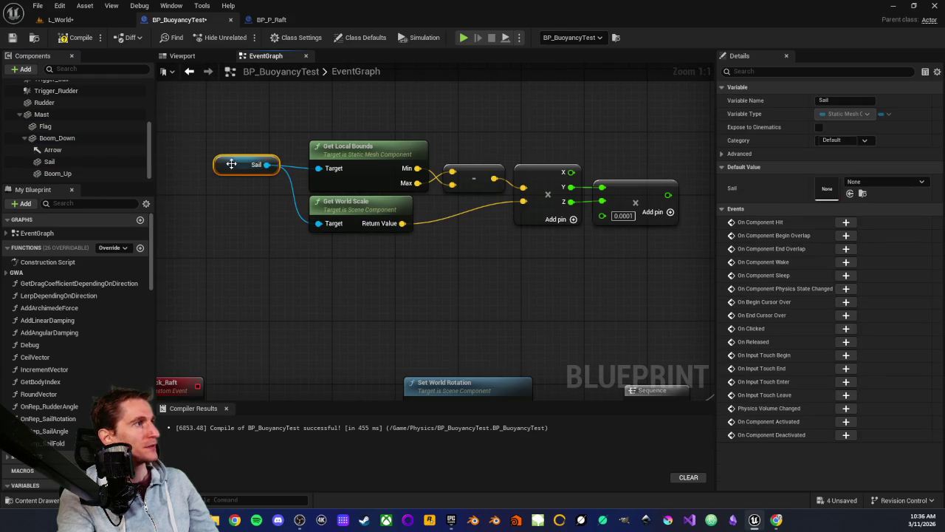
{"action": "left_click_drag", "start_coordinate": [228, 163], "coordinate": [237, 188]}
Step: Align the vector math nodes and wire the Z component into the multiply node
{"action": "left_click", "coordinate": [267, 158]}
{"action": "mouse_move", "coordinate": [266, 158]}
{"action": "left_mouse_down"}
{"action": "mouse_move", "coordinate": [161, 160]}
{"action": "mouse_move", "coordinate": [142, 230]}
{"action": "left_mouse_up"}
{"action": "left_click_drag", "start_coordinate": [355, 245], "coordinate": [358, 238]}
{"action": "left_click", "coordinate": [420, 240]}
{"action": "mouse_move", "coordinate": [502, 262]}
{"action": "left_mouse_down"}
{"action": "mouse_move", "coordinate": [504, 255]}
{"action": "mouse_move", "coordinate": [440, 312]}
{"action": "mouse_move", "coordinate": [362, 249]}
{"action": "left_mouse_up"}
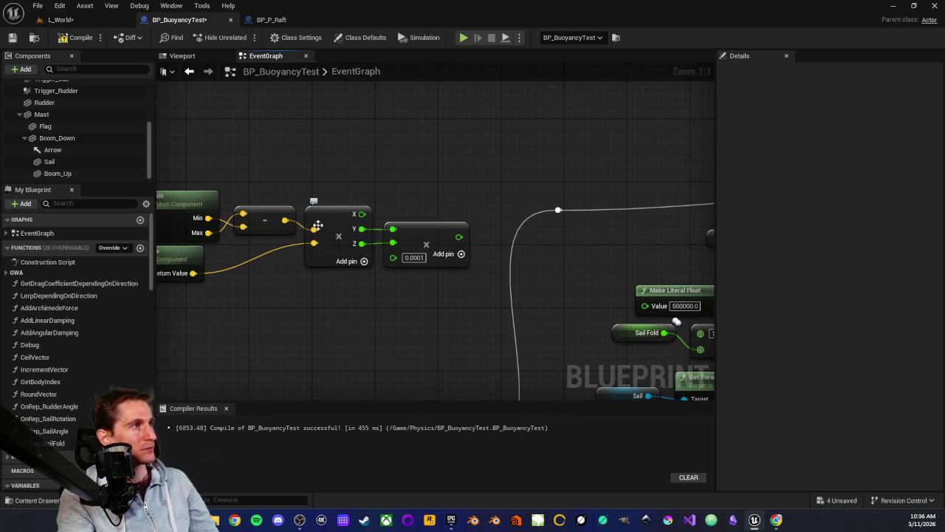
{"action": "left_click_drag", "start_coordinate": [358, 244], "coordinate": [393, 243]}
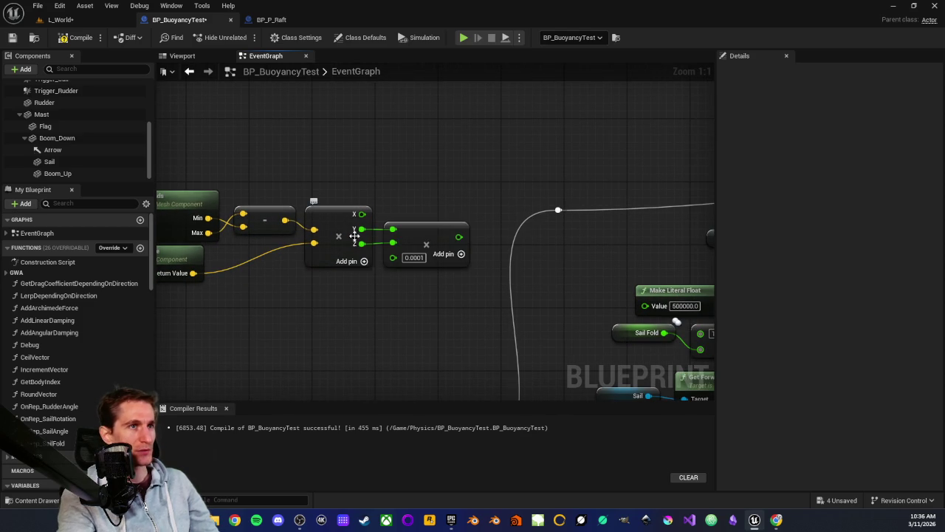
Step: Try 600000 in the Make Literal Float node, leaving it at 500000.0
{"action": "mouse_move", "coordinate": [383, 279]}
{"action": "left_mouse_down"}
{"action": "mouse_move", "coordinate": [390, 300]}
{"action": "mouse_move", "coordinate": [453, 290]}
{"action": "mouse_move", "coordinate": [337, 298]}
{"action": "left_mouse_up"}
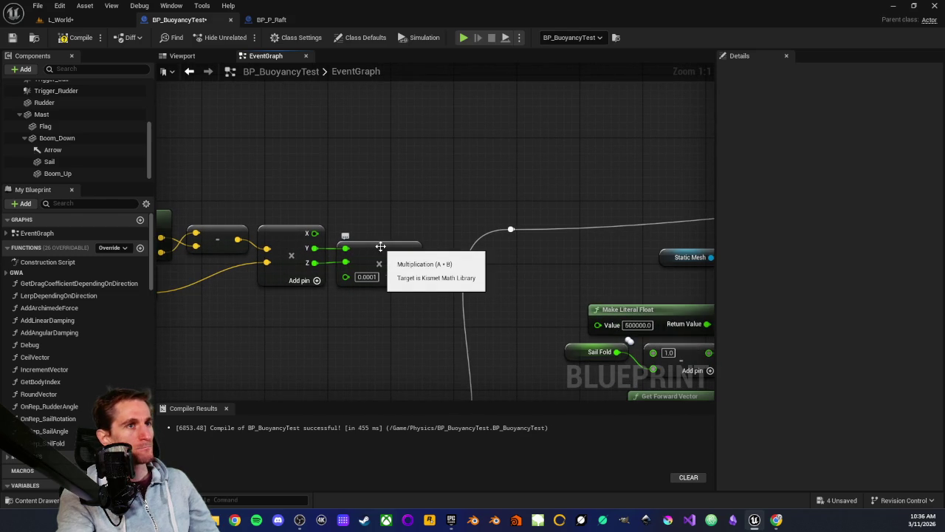
{"action": "left_click_drag", "start_coordinate": [381, 246], "coordinate": [415, 283]}
{"action": "left_click", "coordinate": [442, 293]}
{"action": "type", "text": "600000"}
{"action": "key", "text": "Return"}
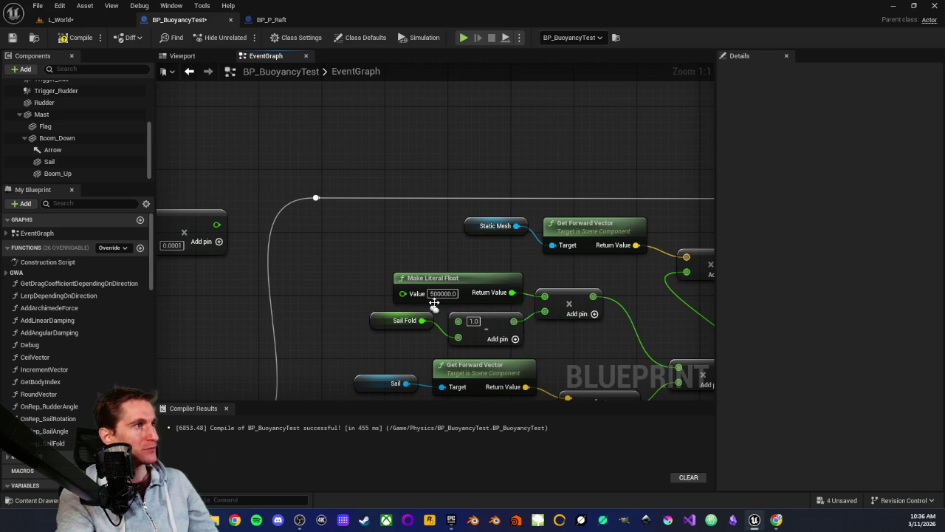
{"action": "left_click", "coordinate": [443, 293]}
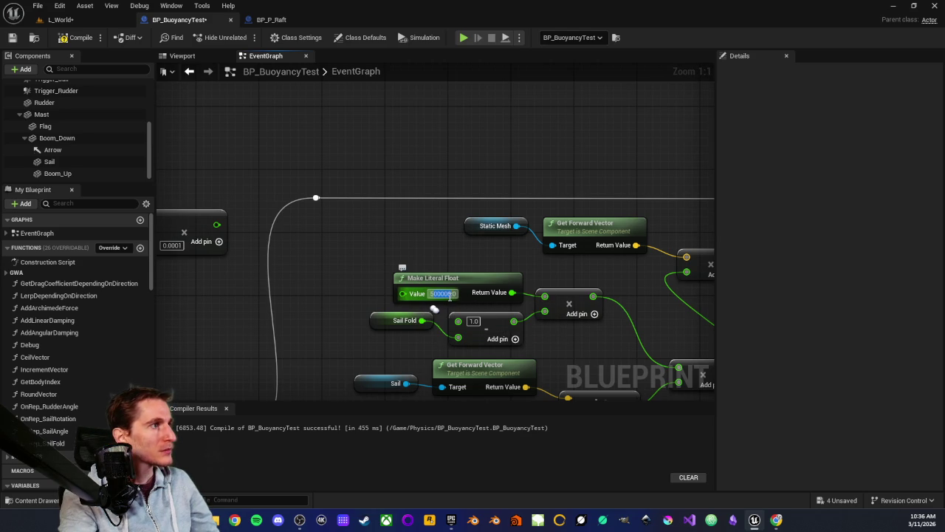
{"action": "left_click", "coordinate": [409, 248]}
Step: Survey the whole event graph and inspect the Make Literal Float node
{"action": "left_click_drag", "start_coordinate": [409, 249], "coordinate": [485, 225]}
{"action": "scroll", "coordinate": [303, 258], "scroll_direction": "down", "scroll_amount": 2}
{"action": "mouse_move", "coordinate": [226, 285]}
{"action": "left_mouse_down"}
{"action": "mouse_move", "coordinate": [435, 296]}
{"action": "mouse_move", "coordinate": [257, 288]}
{"action": "left_mouse_up"}
{"action": "left_click_drag", "start_coordinate": [499, 257], "coordinate": [520, 251]}
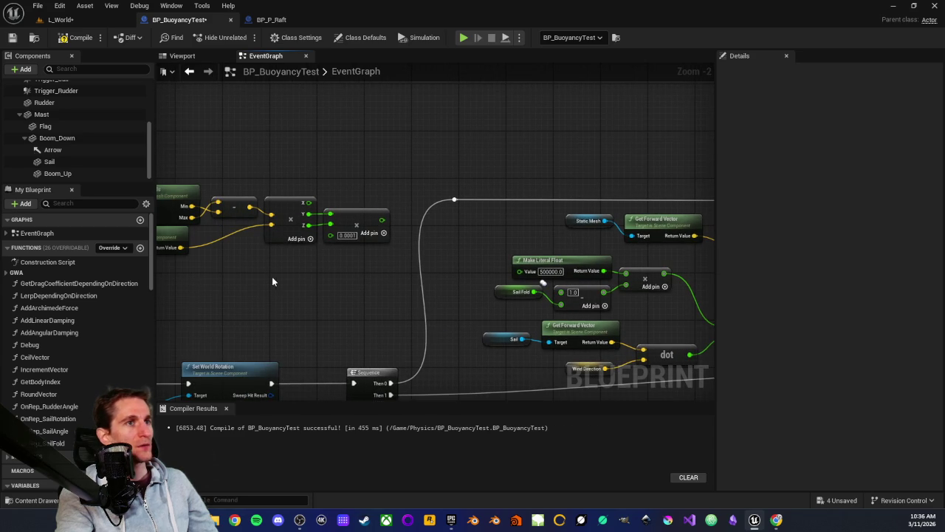
{"action": "scroll", "coordinate": [303, 276], "scroll_direction": "up", "scroll_amount": 2}
{"action": "left_click_drag", "start_coordinate": [409, 274], "coordinate": [393, 288]}
{"action": "left_click", "coordinate": [523, 272]}
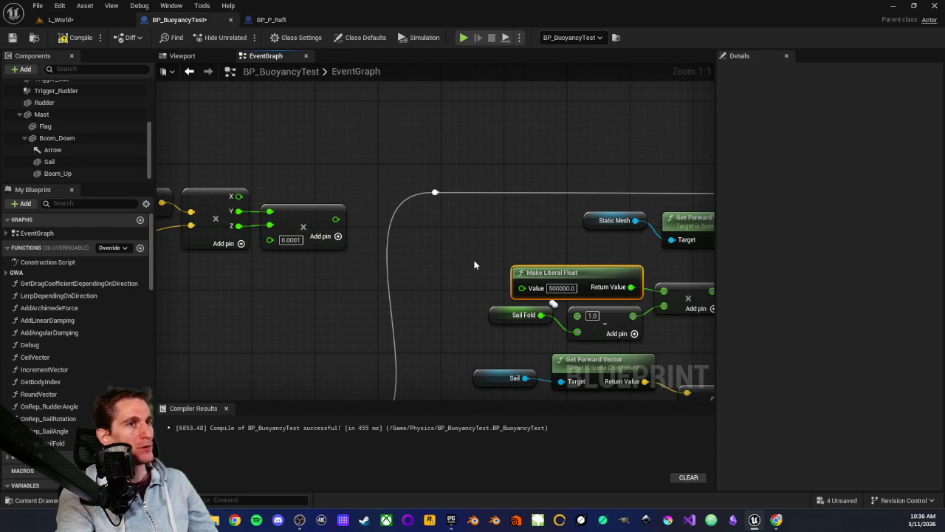
{"action": "left_click_drag", "start_coordinate": [474, 265], "coordinate": [417, 256]}
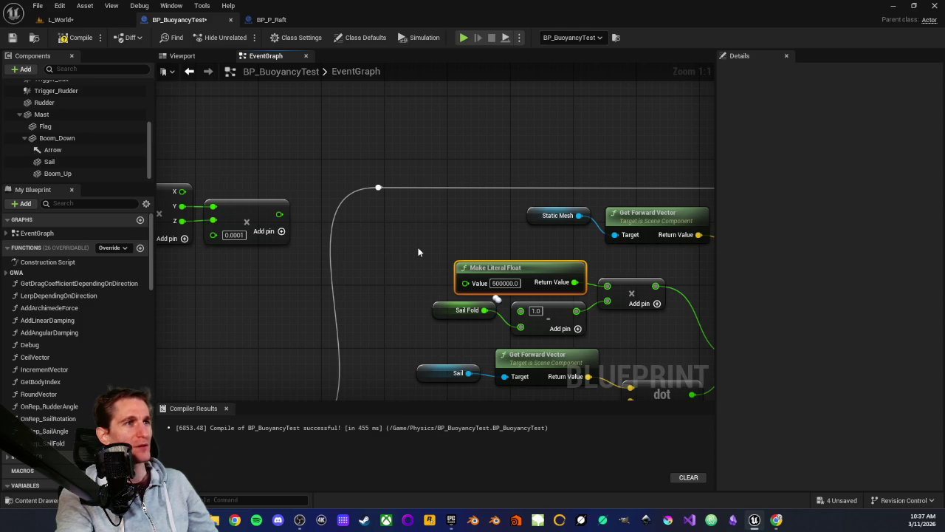
{"action": "left_click", "coordinate": [409, 244]}
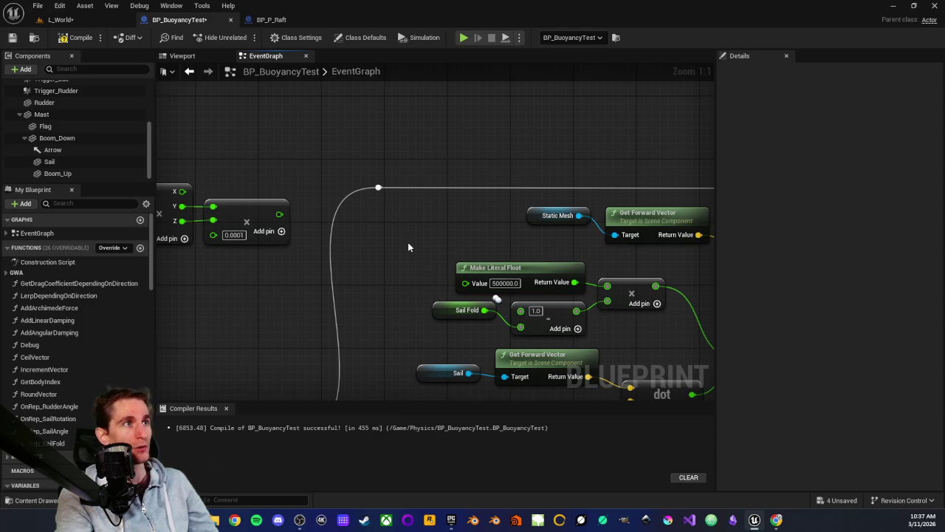
Step: Box-select the float math nodes around the literal float
{"action": "left_click_drag", "start_coordinate": [359, 232], "coordinate": [489, 260]}
{"action": "left_click_drag", "start_coordinate": [379, 234], "coordinate": [378, 290]}
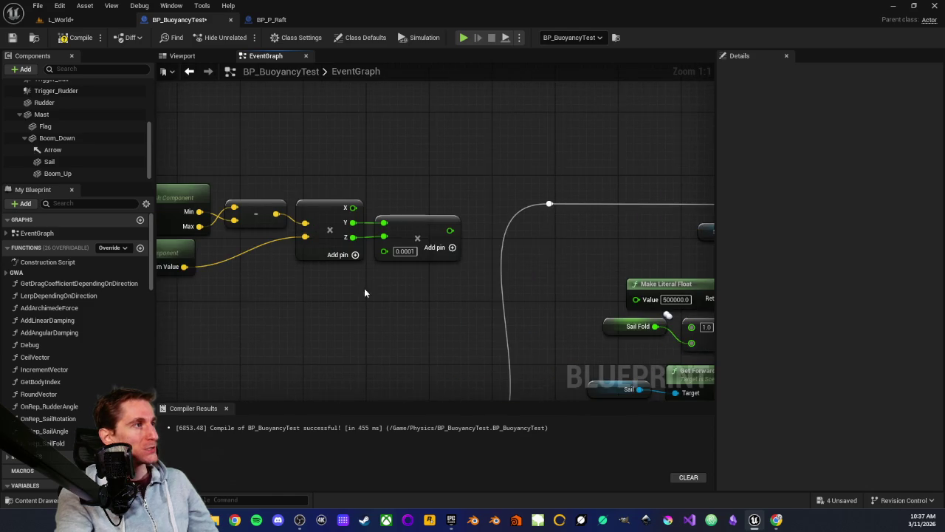
{"action": "scroll", "coordinate": [420, 290], "scroll_direction": "down", "scroll_amount": 2}
{"action": "mouse_move", "coordinate": [463, 291]}
{"action": "left_mouse_down"}
{"action": "mouse_move", "coordinate": [580, 285]}
{"action": "mouse_move", "coordinate": [465, 282]}
{"action": "left_mouse_up"}
{"action": "scroll", "coordinate": [466, 281], "scroll_direction": "up", "scroll_amount": 2}
{"action": "mouse_move", "coordinate": [184, 202]}
{"action": "left_mouse_down"}
{"action": "mouse_move", "coordinate": [513, 299]}
{"action": "mouse_move", "coordinate": [504, 332]}
{"action": "left_mouse_up"}
{"action": "scroll", "coordinate": [504, 332], "scroll_direction": "down", "scroll_amount": 3}
{"action": "scroll", "coordinate": [392, 282], "scroll_direction": "up", "scroll_amount": 2}
{"action": "scroll", "coordinate": [392, 282], "scroll_direction": "up", "scroll_amount": 1}
Step: Check the Wind Direction getter, then pan to open space by the bounds and scale nodes
{"action": "mouse_move", "coordinate": [333, 306]}
{"action": "left_mouse_down"}
{"action": "mouse_move", "coordinate": [300, 228]}
{"action": "mouse_move", "coordinate": [470, 316]}
{"action": "mouse_move", "coordinate": [389, 305]}
{"action": "left_mouse_up"}
{"action": "left_click", "coordinate": [436, 304]}
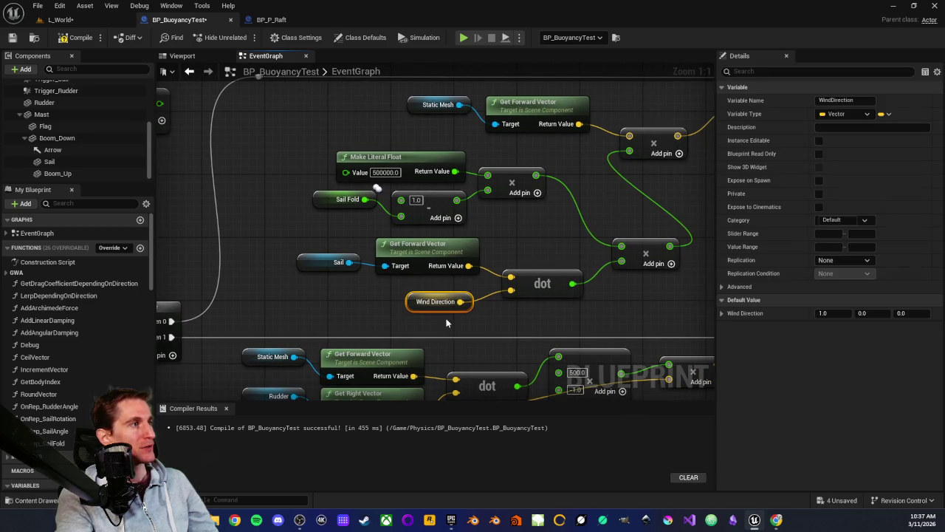
{"action": "left_click", "coordinate": [391, 311]}
{"action": "left_click_drag", "start_coordinate": [391, 311], "coordinate": [408, 318]}
{"action": "mouse_move", "coordinate": [293, 281]}
{"action": "left_mouse_down"}
{"action": "mouse_move", "coordinate": [310, 187]}
{"action": "mouse_move", "coordinate": [490, 329]}
{"action": "left_mouse_up"}
{"action": "scroll", "coordinate": [45, 376], "scroll_direction": "down", "scroll_amount": 5}
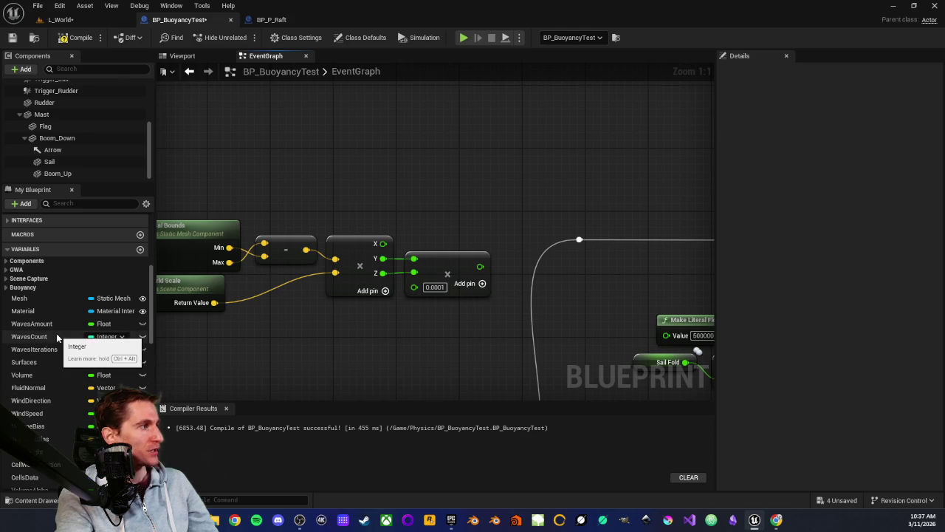
Step: Drop a Get WindSpeed node into BP_BuoyancyTest's graph, then move to BP_P_Raft
{"action": "mouse_move", "coordinate": [37, 413]}
{"action": "left_mouse_down"}
{"action": "mouse_move", "coordinate": [375, 214]}
{"action": "mouse_move", "coordinate": [333, 175]}
{"action": "left_mouse_up"}
{"action": "left_click", "coordinate": [346, 193]}
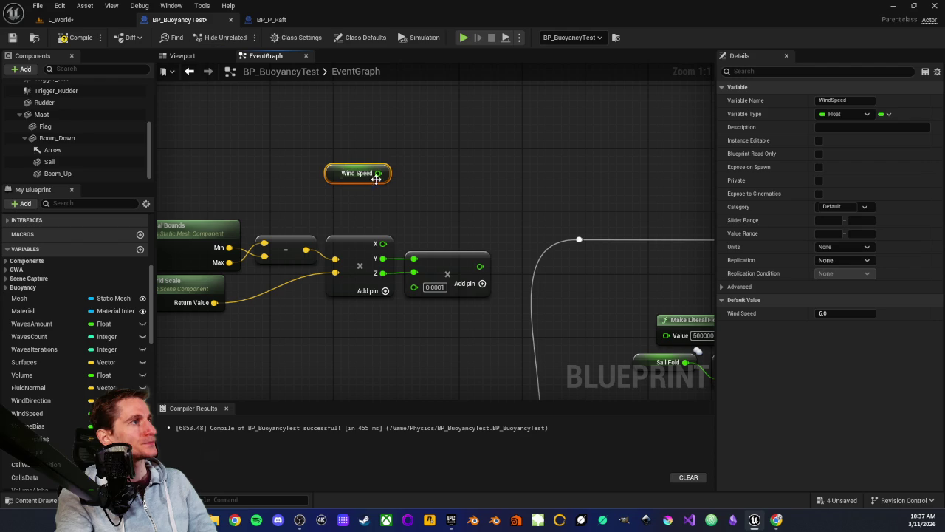
{"action": "left_click", "coordinate": [347, 150]}
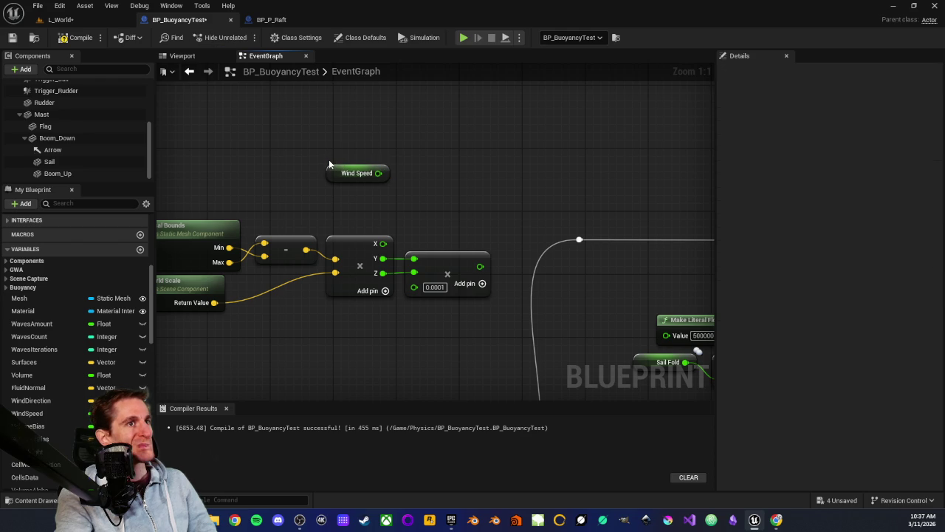
{"action": "left_click", "coordinate": [331, 174]}
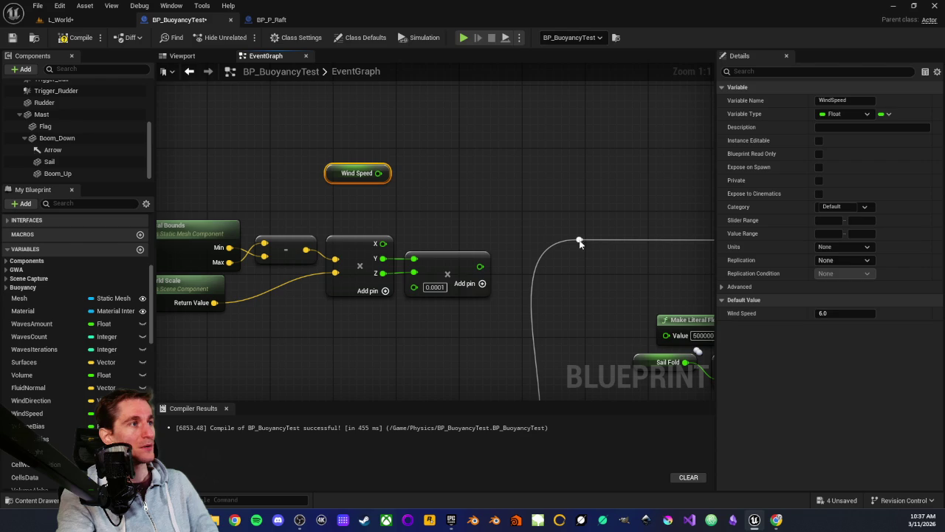
{"action": "mouse_move", "coordinate": [299, 154]}
{"action": "left_mouse_down"}
{"action": "mouse_move", "coordinate": [435, 211]}
{"action": "mouse_move", "coordinate": [309, 160]}
{"action": "mouse_move", "coordinate": [412, 191]}
{"action": "mouse_move", "coordinate": [381, 204]}
{"action": "left_mouse_up"}
{"action": "left_click", "coordinate": [381, 203]}
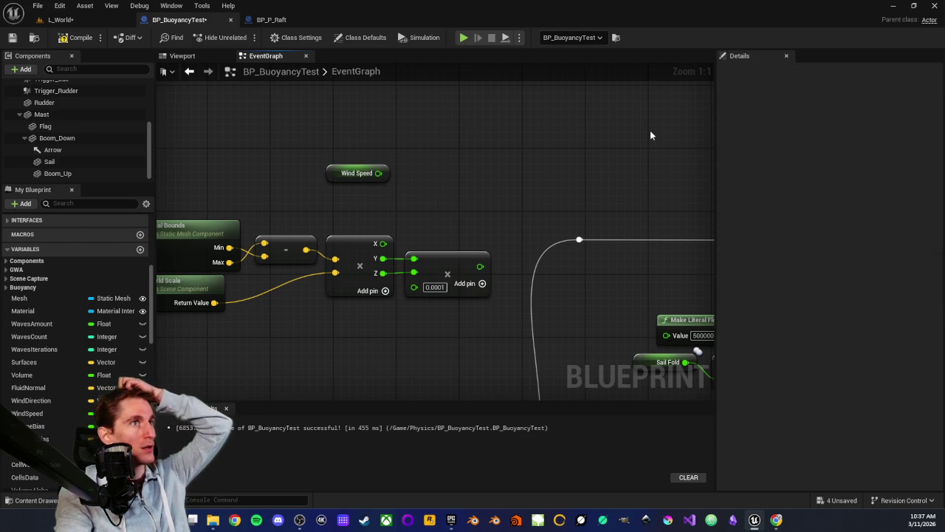
{"action": "left_click", "coordinate": [275, 19]}
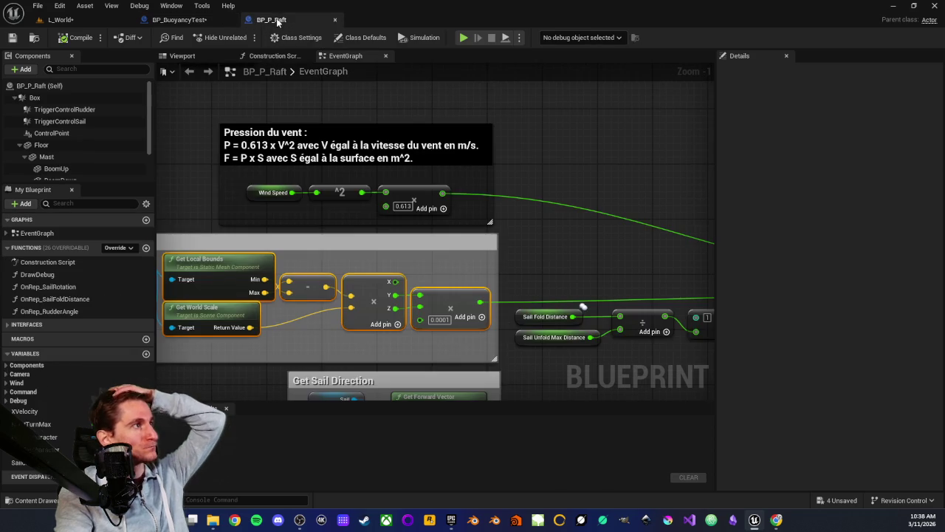
Step: Review BP_P_Raft's wind-pressure comment, then return to BP_BuoyancyTest
{"action": "left_click_drag", "start_coordinate": [209, 179], "coordinate": [238, 184]}
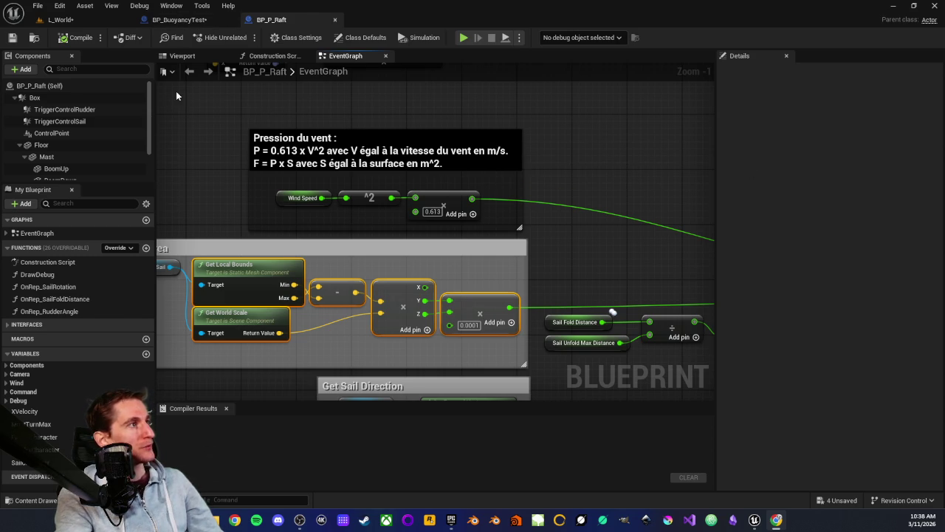
{"action": "left_click", "coordinate": [179, 19]}
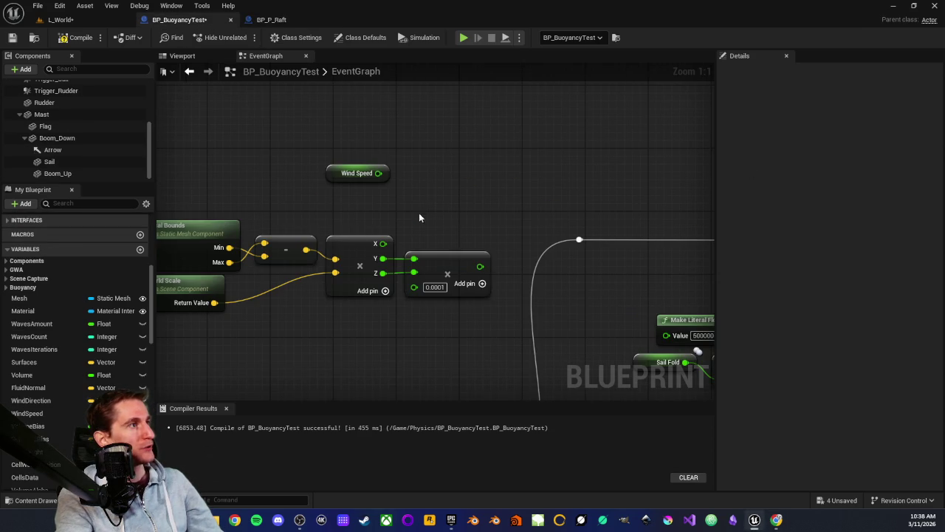
Step: Select the Wind Speed getter so Details shows WindSpeed's default of 6.0
{"action": "left_click_drag", "start_coordinate": [427, 215], "coordinate": [299, 199]}
{"action": "left_click", "coordinate": [241, 162]}
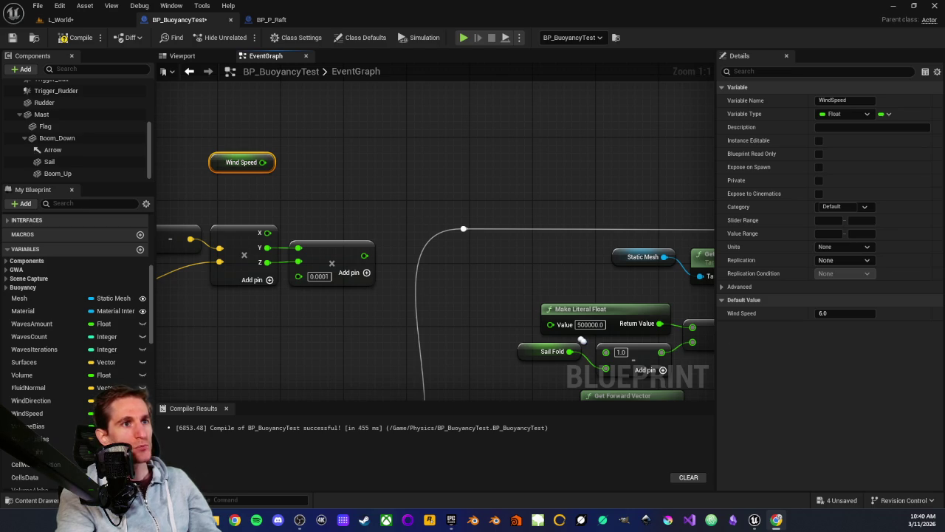
Step: Change WindSpeed's default value to 14.0, then go back to BP_P_Raft
{"action": "left_click", "coordinate": [839, 314]}
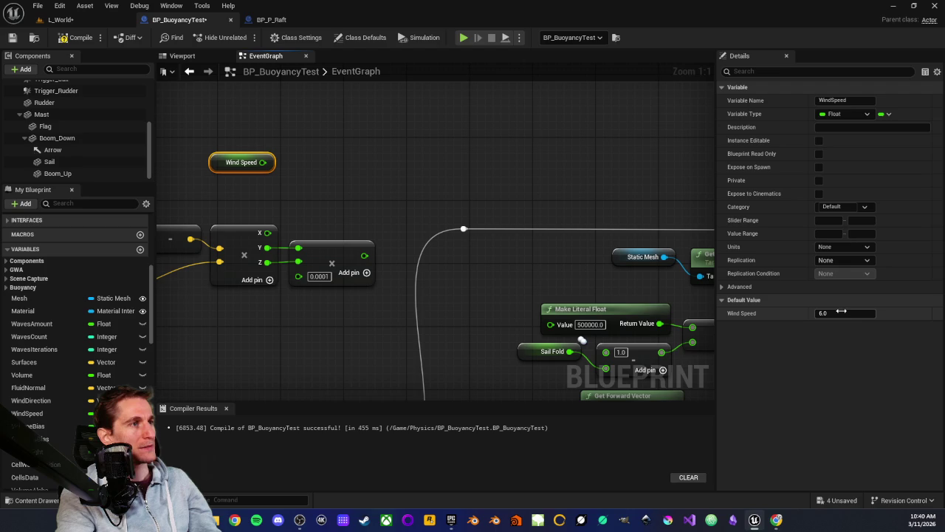
{"action": "type", "text": "50"}
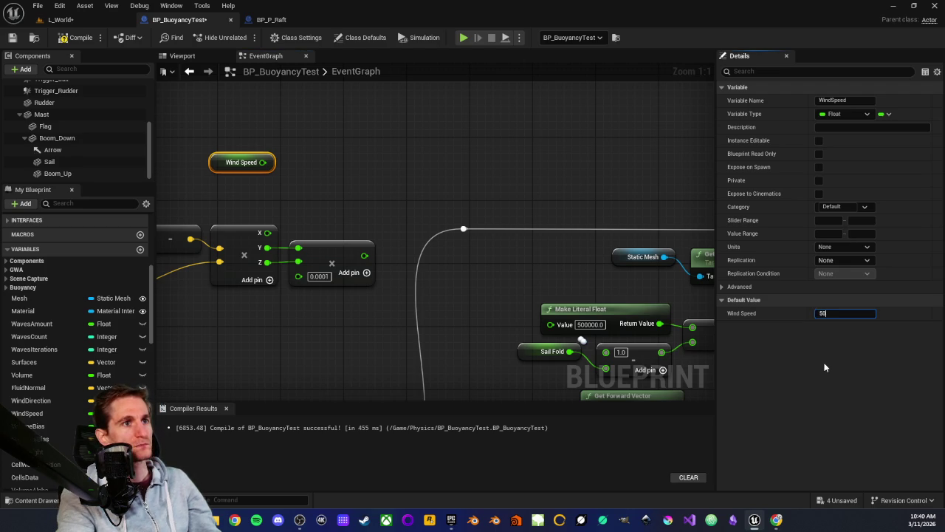
{"action": "double_click", "coordinate": [841, 316]}
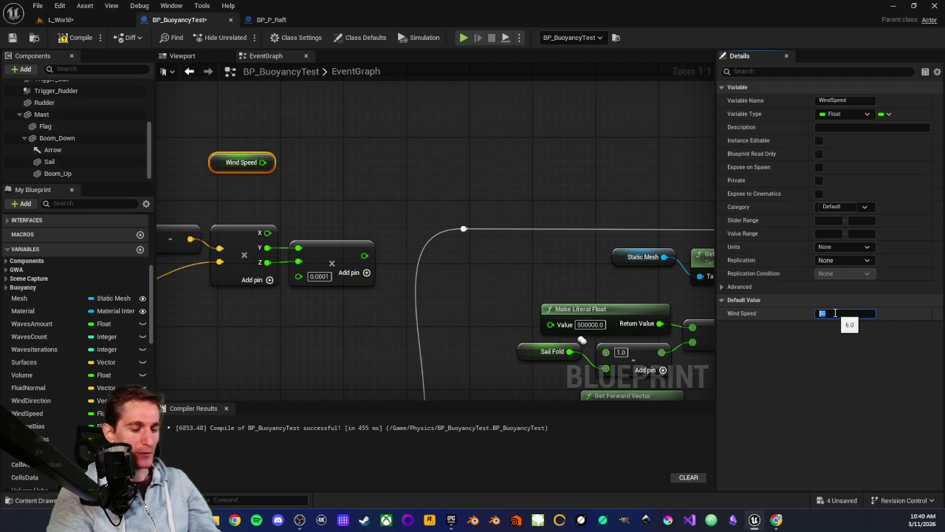
{"action": "type", "text": "14"}
{"action": "key", "text": "Return"}
{"action": "mouse_move", "coordinate": [304, 163]}
{"action": "left_mouse_down"}
{"action": "mouse_move", "coordinate": [382, 192]}
{"action": "mouse_move", "coordinate": [337, 188]}
{"action": "left_mouse_up"}
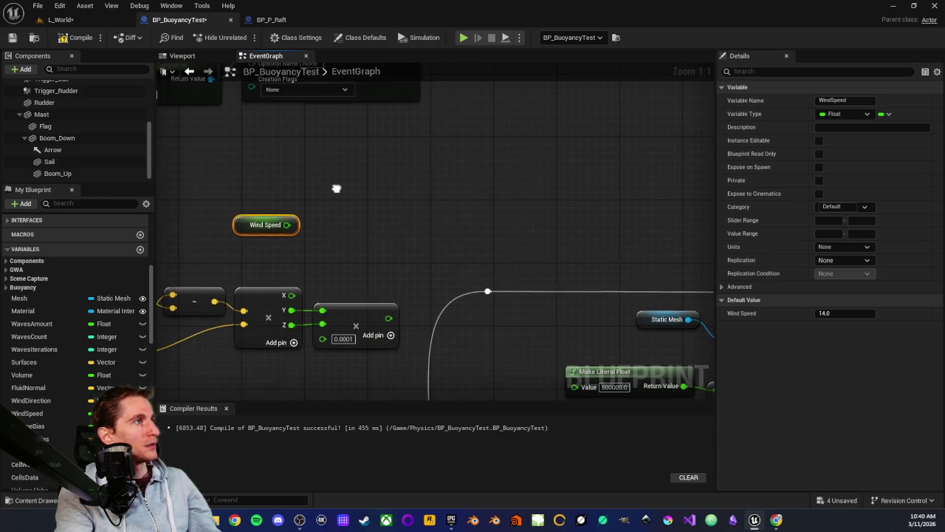
{"action": "left_click", "coordinate": [273, 20]}
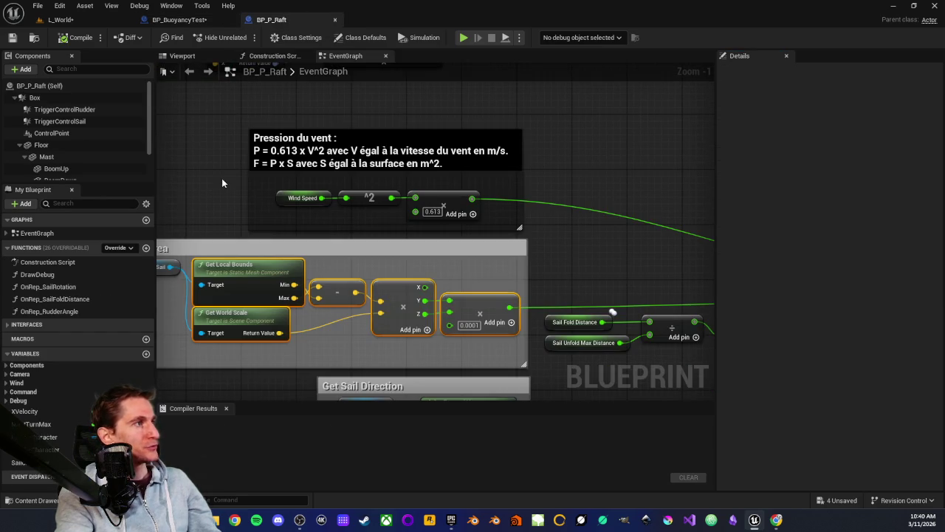
{"action": "left_click_drag", "start_coordinate": [222, 179], "coordinate": [317, 172]}
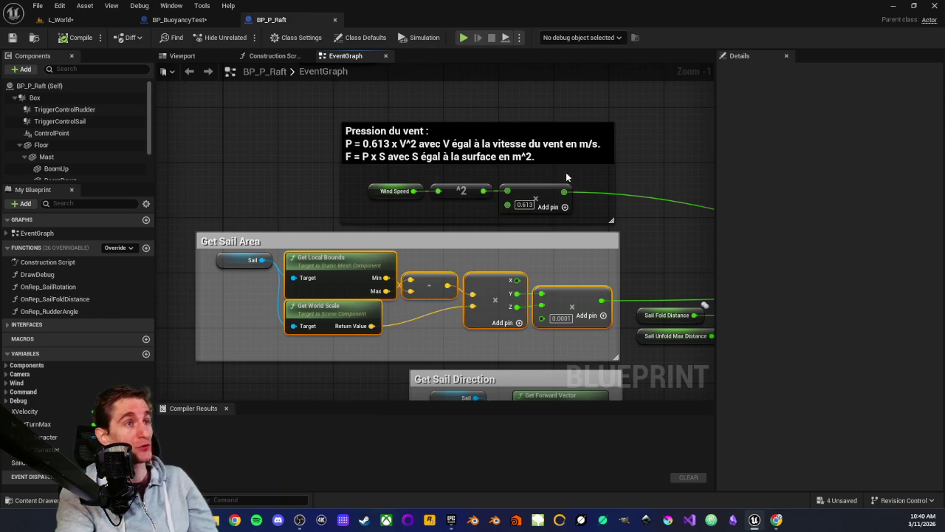
{"action": "left_click_drag", "start_coordinate": [440, 221], "coordinate": [358, 223]}
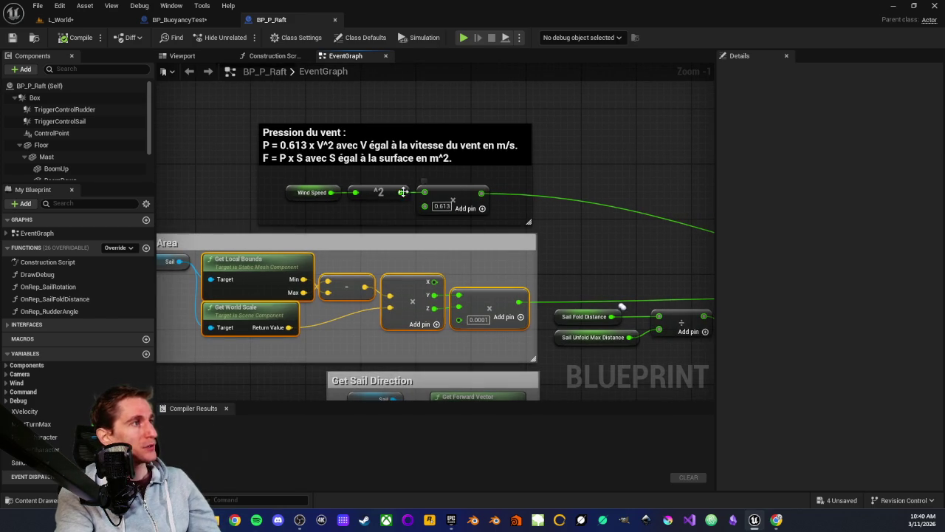
{"action": "left_click_drag", "start_coordinate": [623, 241], "coordinate": [380, 195]}
{"action": "left_click_drag", "start_coordinate": [700, 200], "coordinate": [374, 219]}
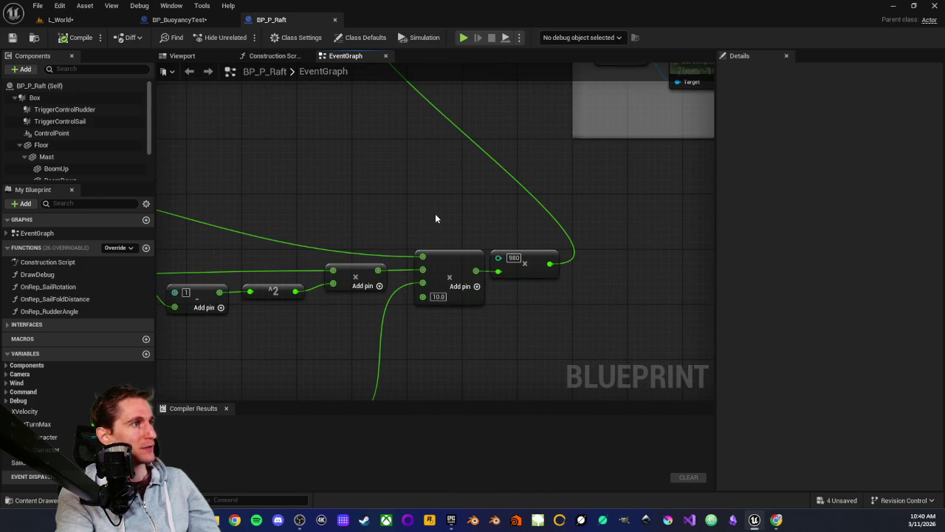
{"action": "left_click_drag", "start_coordinate": [435, 217], "coordinate": [485, 171]}
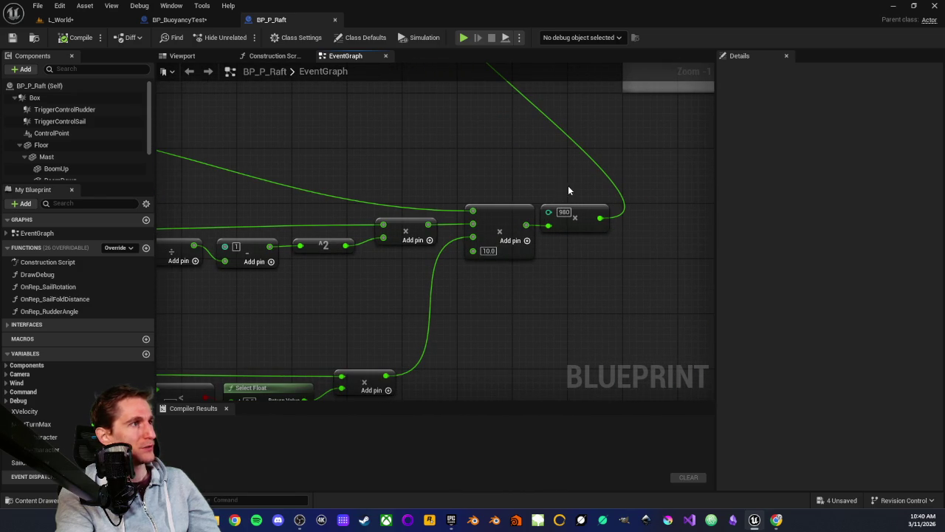
{"action": "mouse_move", "coordinate": [560, 187]}
{"action": "left_mouse_down"}
{"action": "mouse_move", "coordinate": [607, 276]}
{"action": "mouse_move", "coordinate": [542, 280]}
{"action": "mouse_move", "coordinate": [512, 294]}
{"action": "left_mouse_up"}
{"action": "left_click_drag", "start_coordinate": [476, 195], "coordinate": [504, 287]}
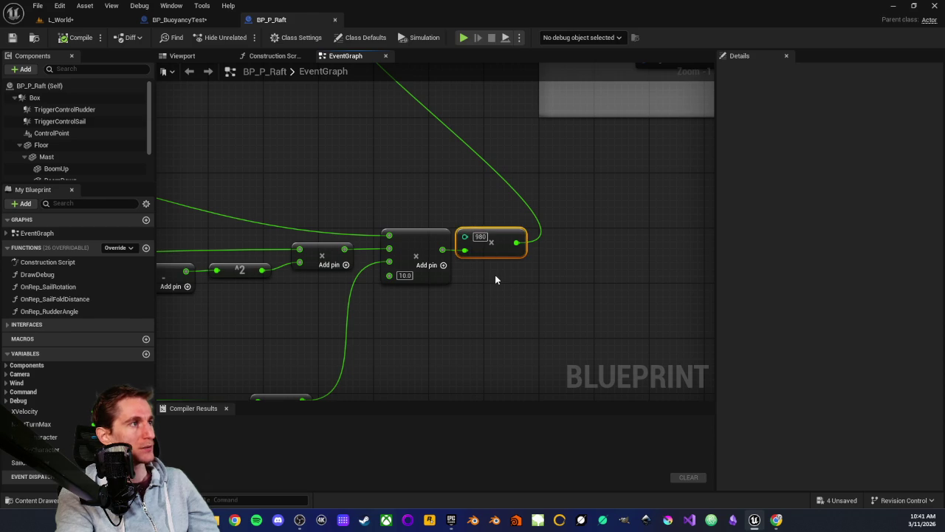
{"action": "scroll", "coordinate": [453, 205], "scroll_direction": "down", "scroll_amount": 3}
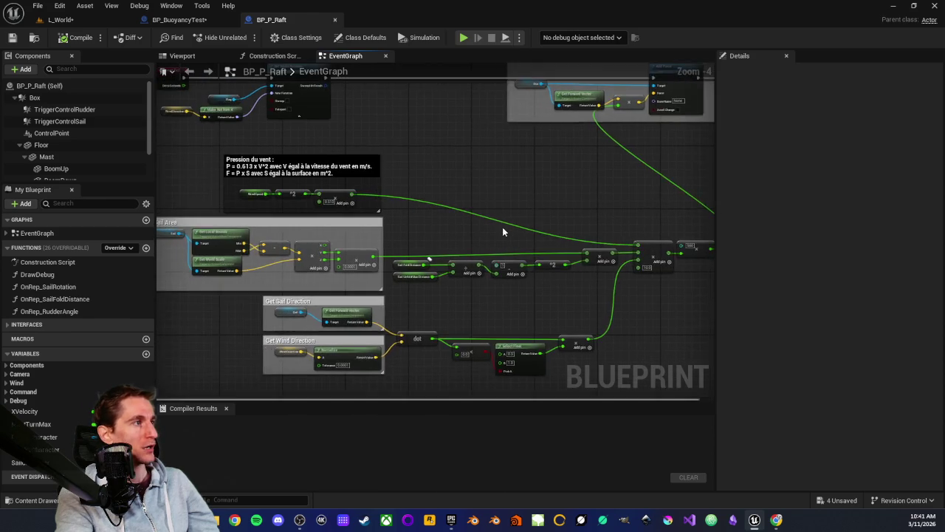
{"action": "scroll", "coordinate": [517, 226], "scroll_direction": "up", "scroll_amount": 5}
{"action": "left_click", "coordinate": [710, 290]}
{"action": "left_click_drag", "start_coordinate": [474, 280], "coordinate": [626, 243]}
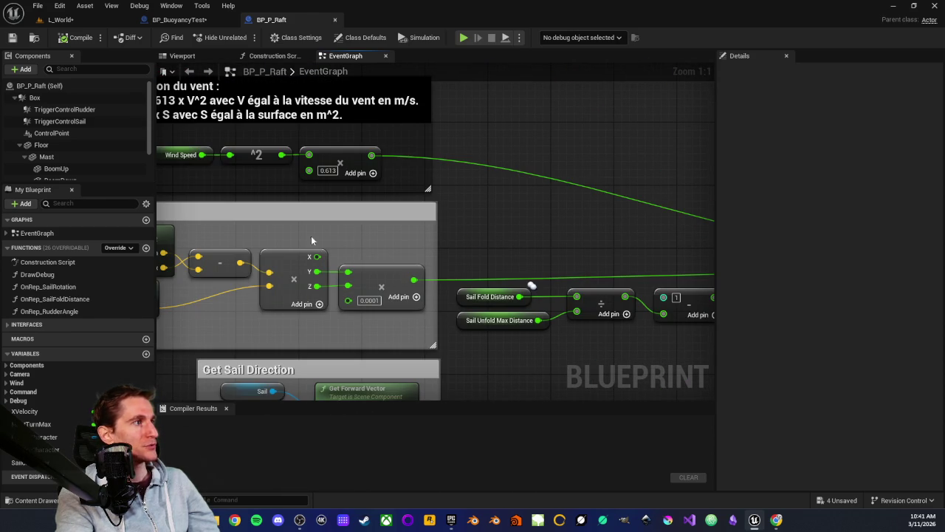
{"action": "scroll", "coordinate": [539, 249], "scroll_direction": "down", "scroll_amount": 3}
{"action": "left_click_drag", "start_coordinate": [547, 216], "coordinate": [441, 214]}
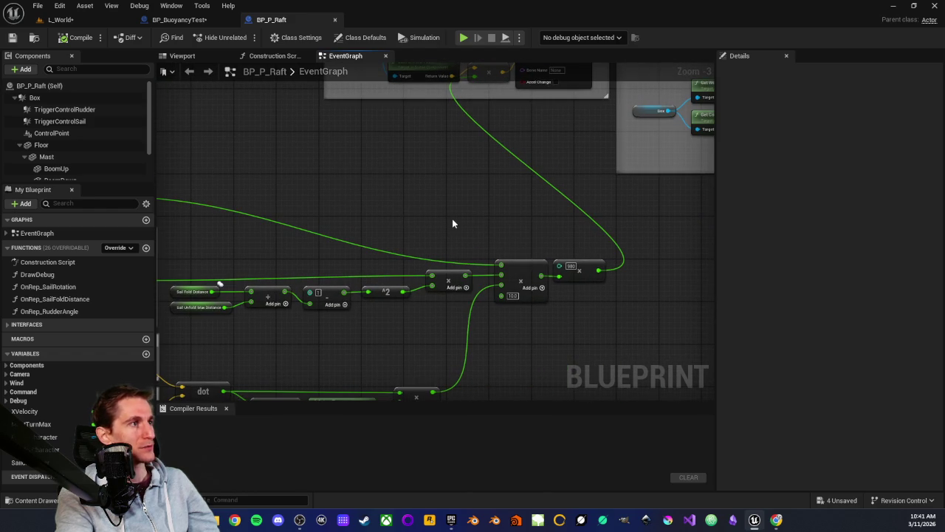